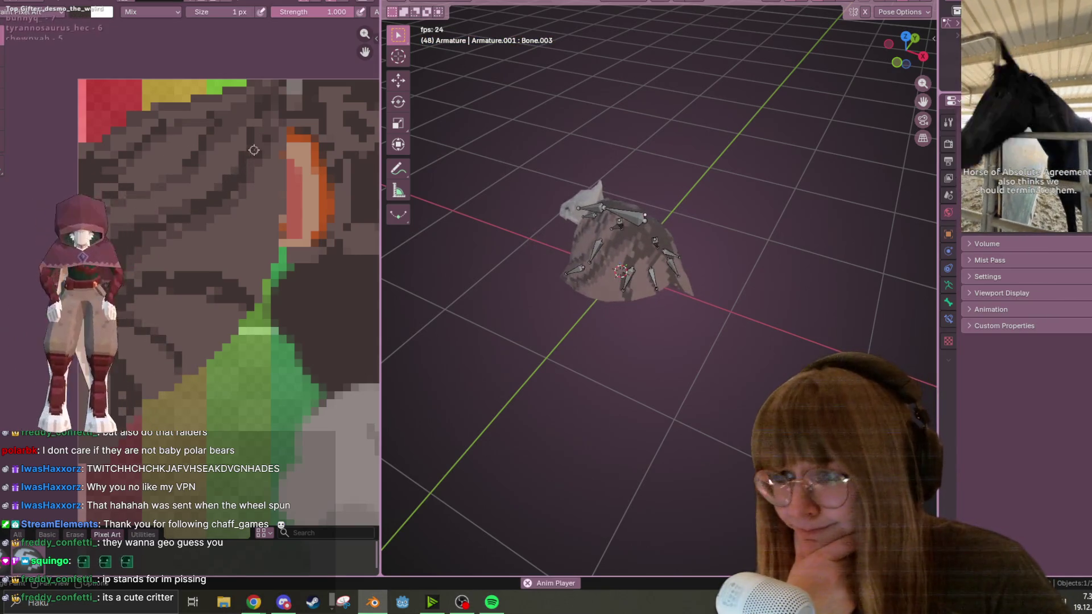
Step: Orbit around the looping critter, zoom into the pixel-art texture, then switch to the Twitch Stream Manager
mouse_move(654, 287)
middle_down()
mouse_move(668, 305)
mouse_move(571, 199)
mouse_move(610, 195)
mouse_move(586, 180)
mouse_move(654, 273)
middle_up()
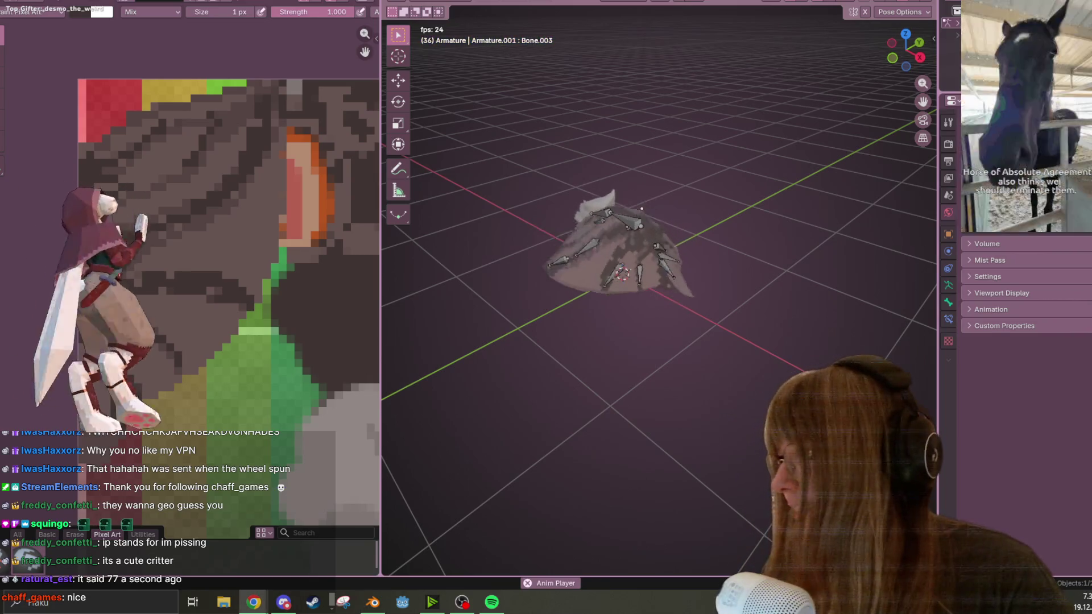
scroll(319, 250, up, 1)
middle_drag(307, 188, 259, 127)
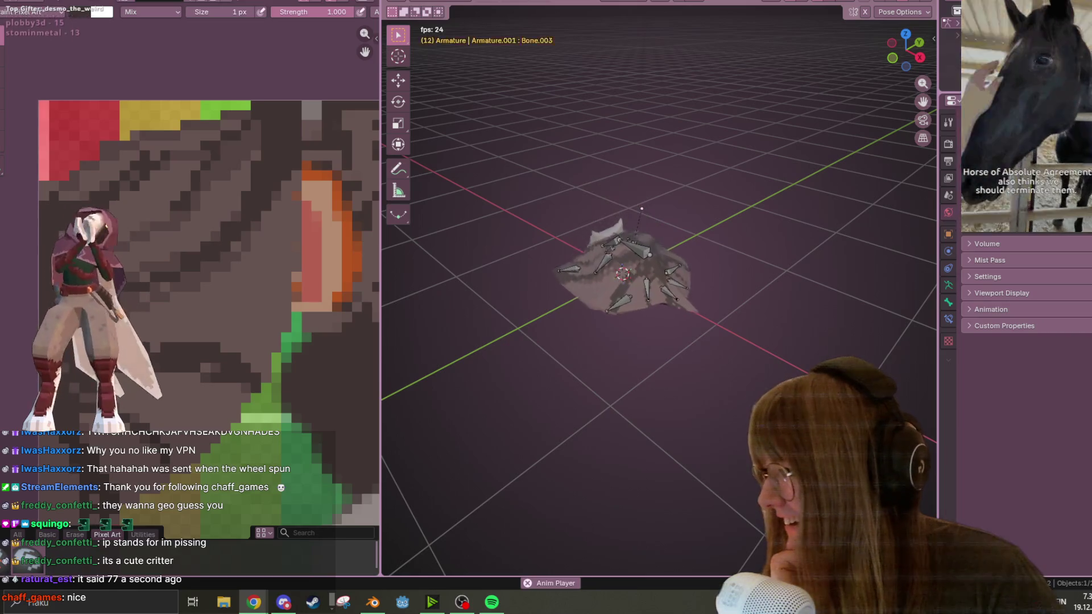
key(alt+Tab)
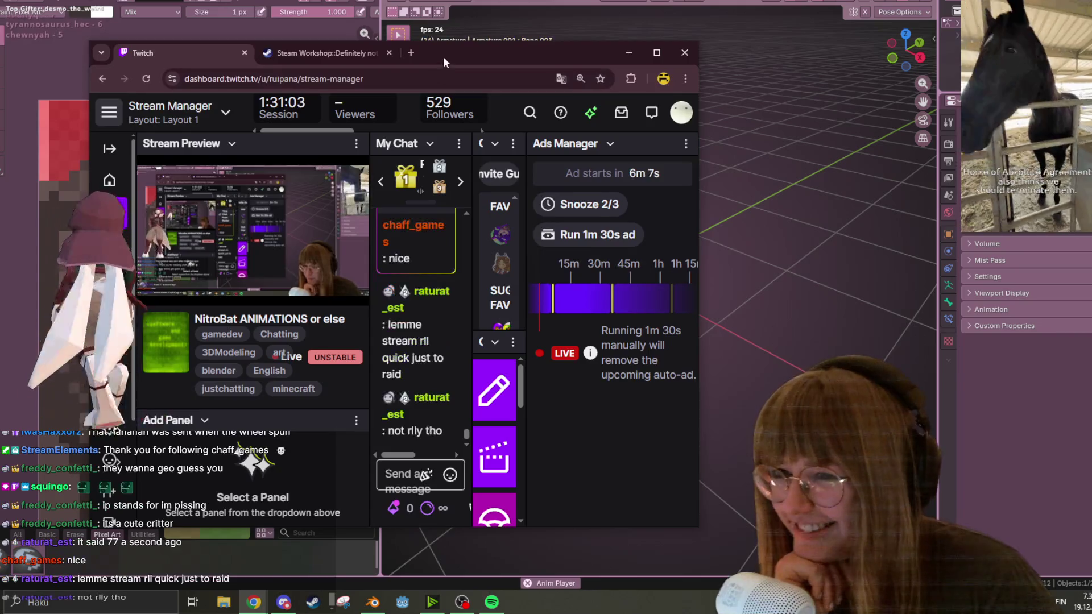
Step: Dismiss the Stream Manager, watch the new Twitch clip, then close the browser window
key(alt+Tab)
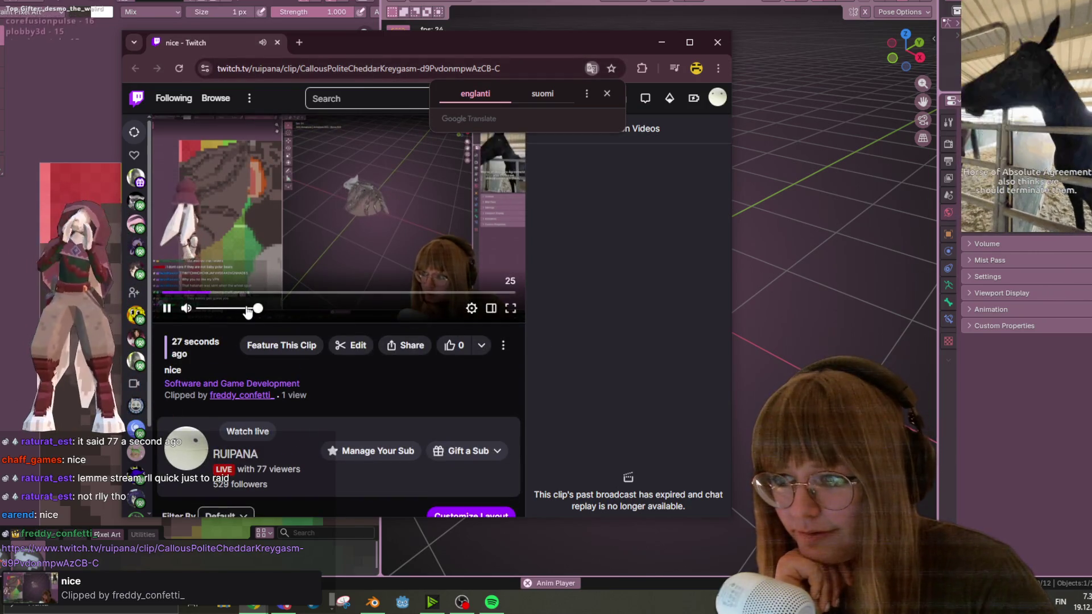
click(717, 42)
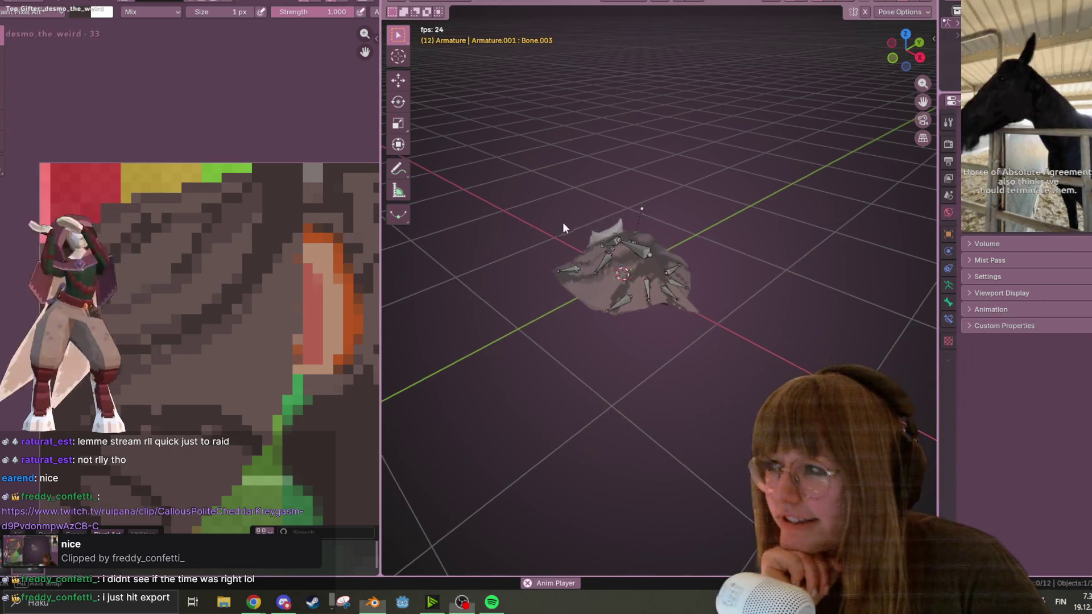
scroll(562, 222, up, 3)
middle_drag(626, 254, 580, 239)
middle_drag(230, 277, 222, 209)
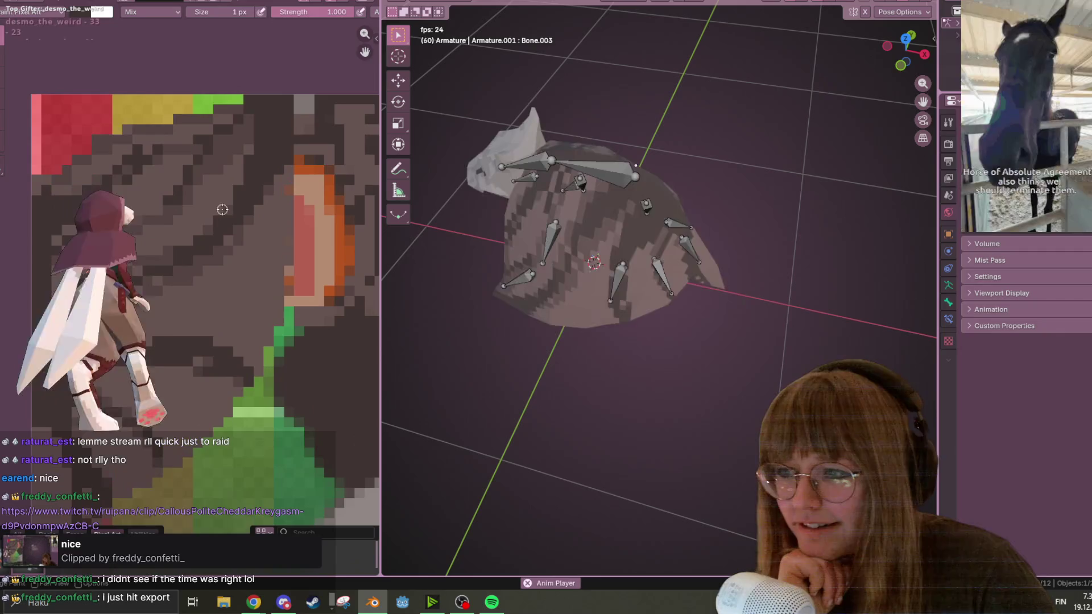
middle_drag(667, 298, 579, 310)
middle_drag(241, 285, 254, 244)
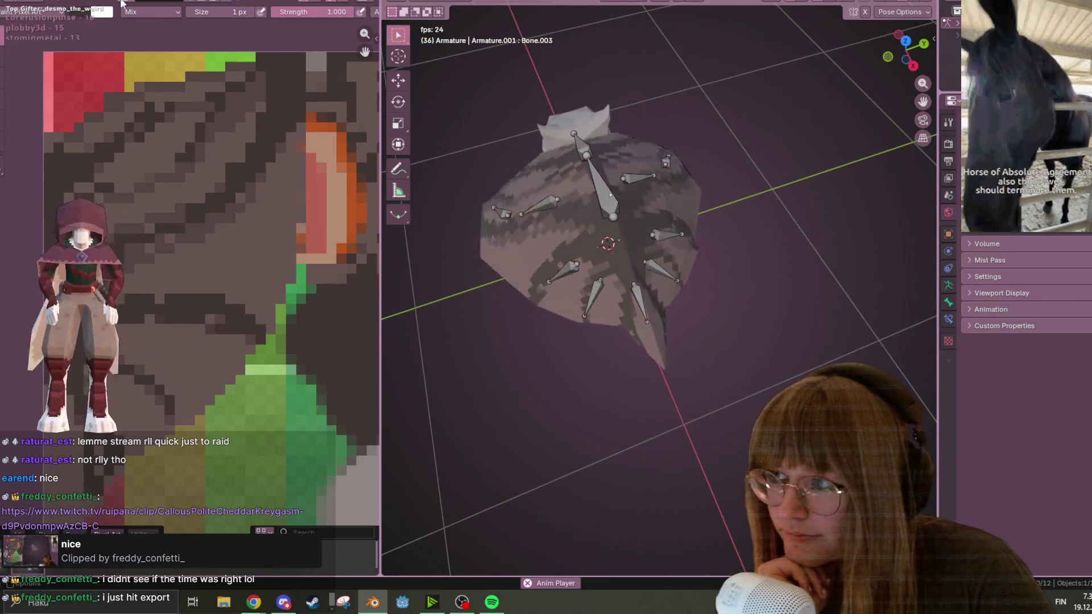
click(103, 12)
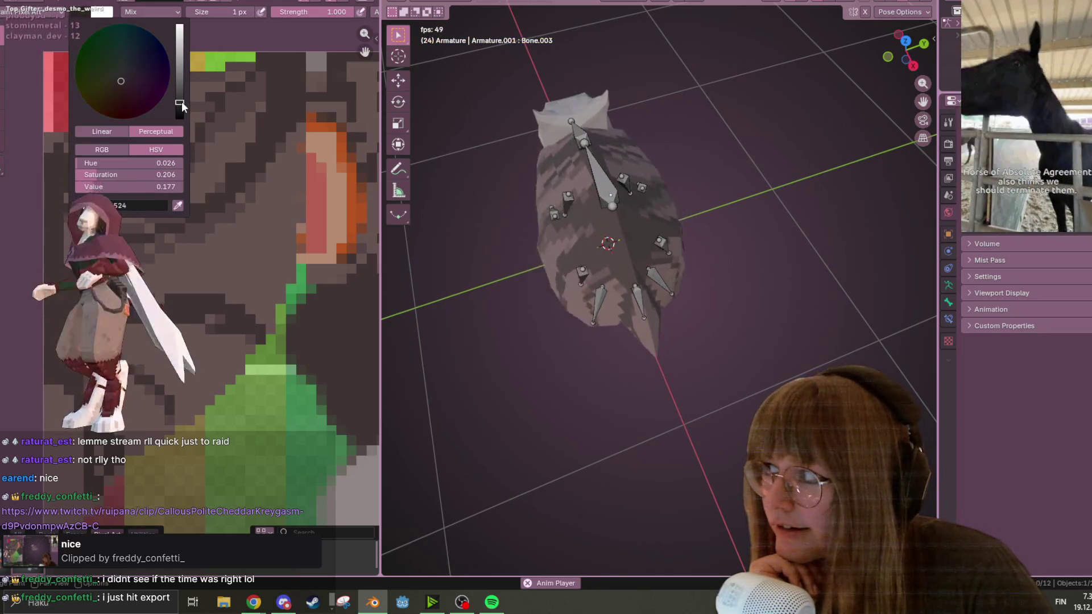
middle_drag(68, 418, 154, 396)
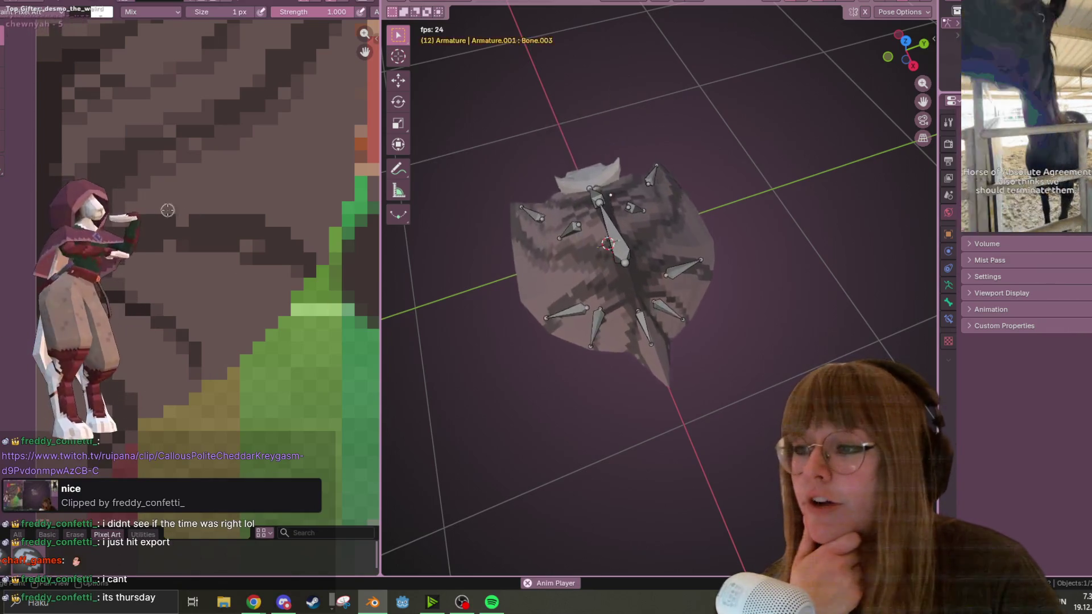
mouse_move(296, 264)
middle_down()
mouse_move(256, 215)
mouse_move(239, 383)
middle_up()
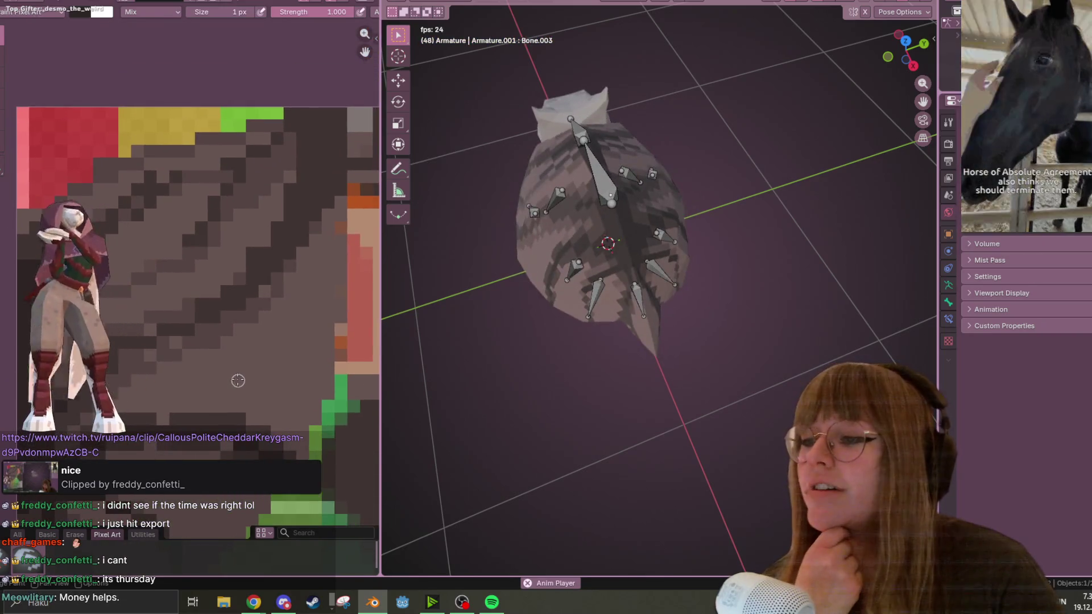
middle_drag(246, 320, 233, 295)
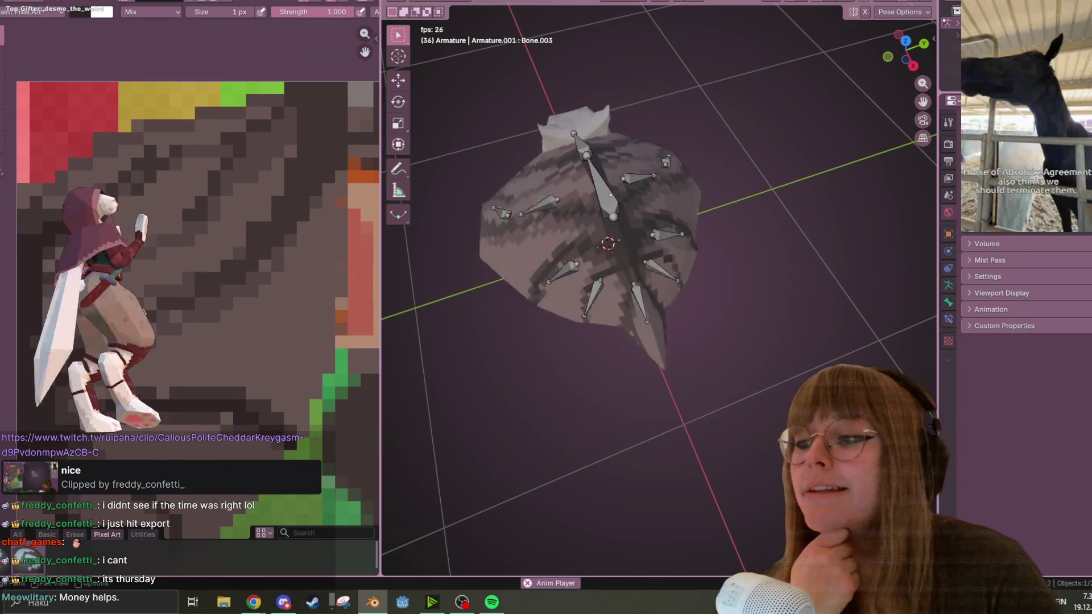
mouse_move(682, 239)
middle_down()
mouse_move(704, 247)
mouse_move(623, 203)
mouse_move(566, 123)
mouse_move(519, 177)
middle_up()
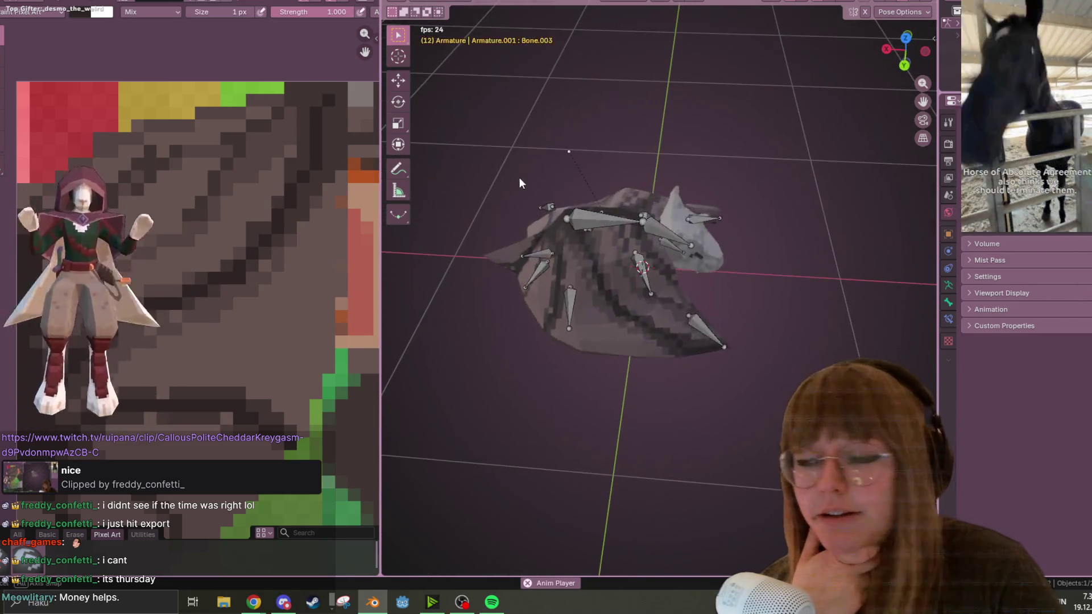
middle_drag(281, 188, 276, 205)
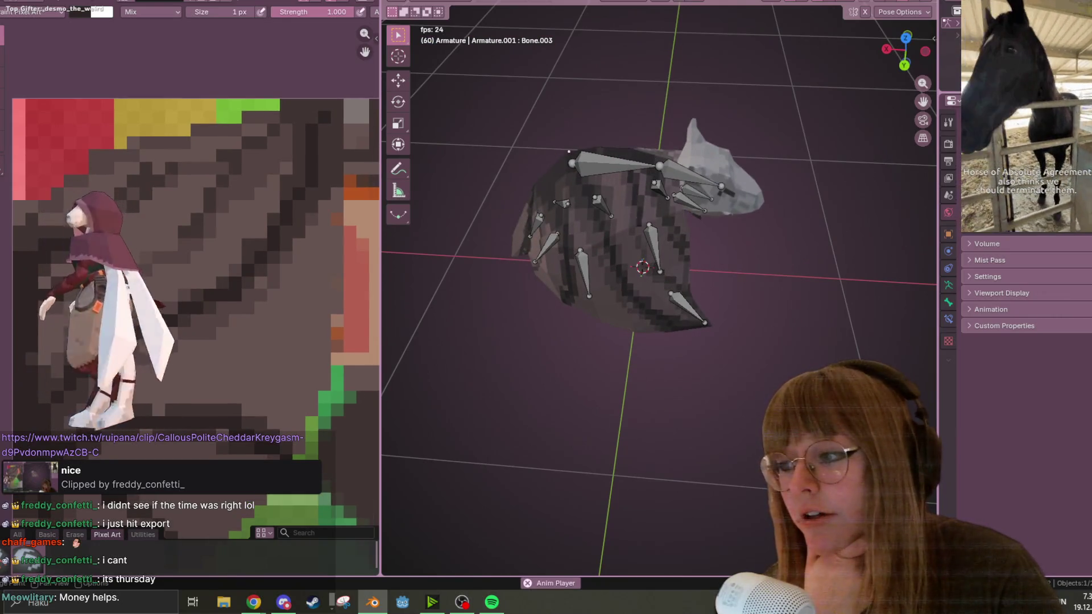
mouse_move(626, 216)
middle_down()
mouse_move(645, 225)
mouse_move(621, 122)
middle_up()
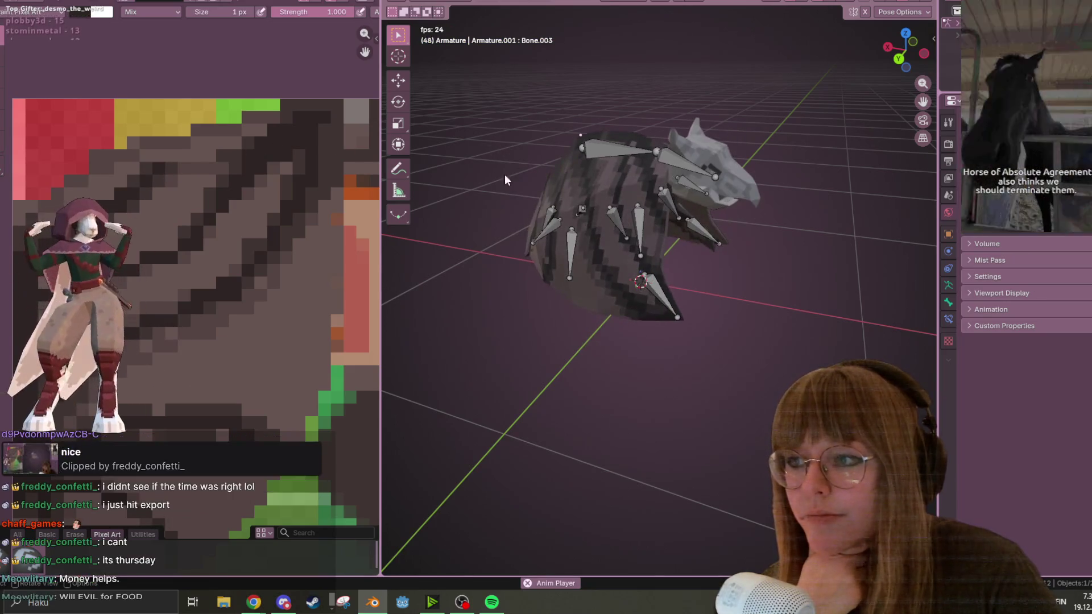
mouse_move(723, 247)
middle_down()
mouse_move(712, 288)
mouse_move(656, 360)
mouse_move(463, 309)
mouse_move(871, 352)
mouse_move(456, 288)
middle_up()
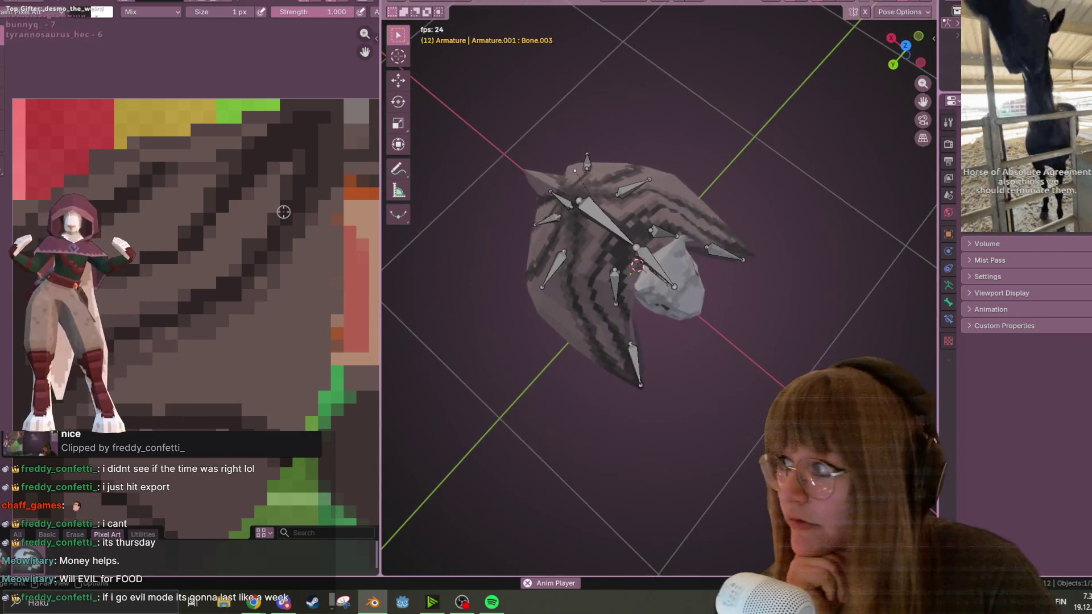
scroll(287, 293, down, 3)
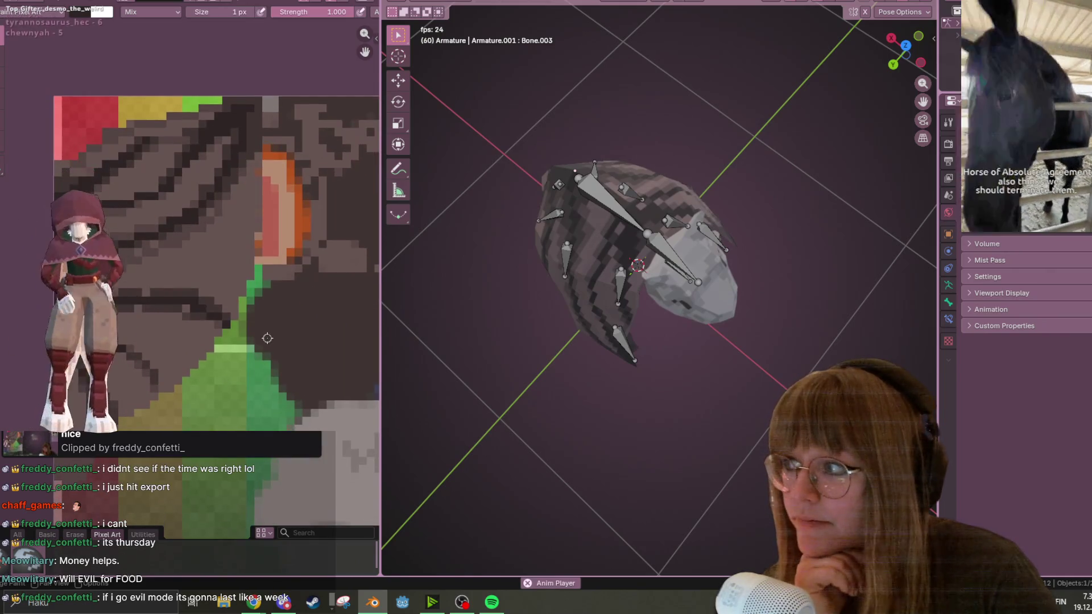
Step: Set the texture paint brush size to 10 px, then to 3 px
click(250, 12)
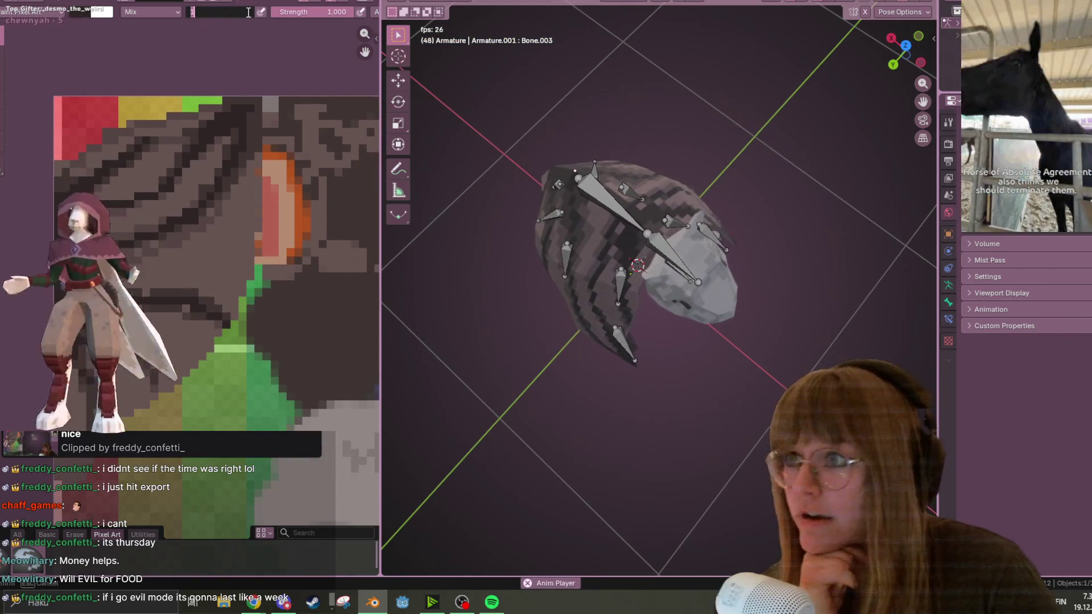
text(1)
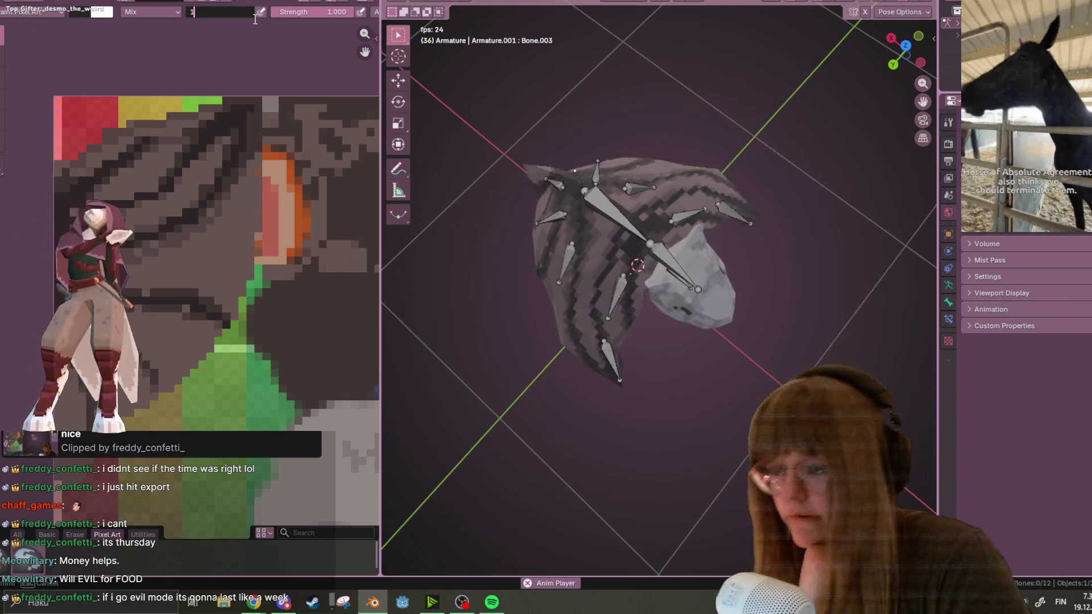
text(0)
key(Return)
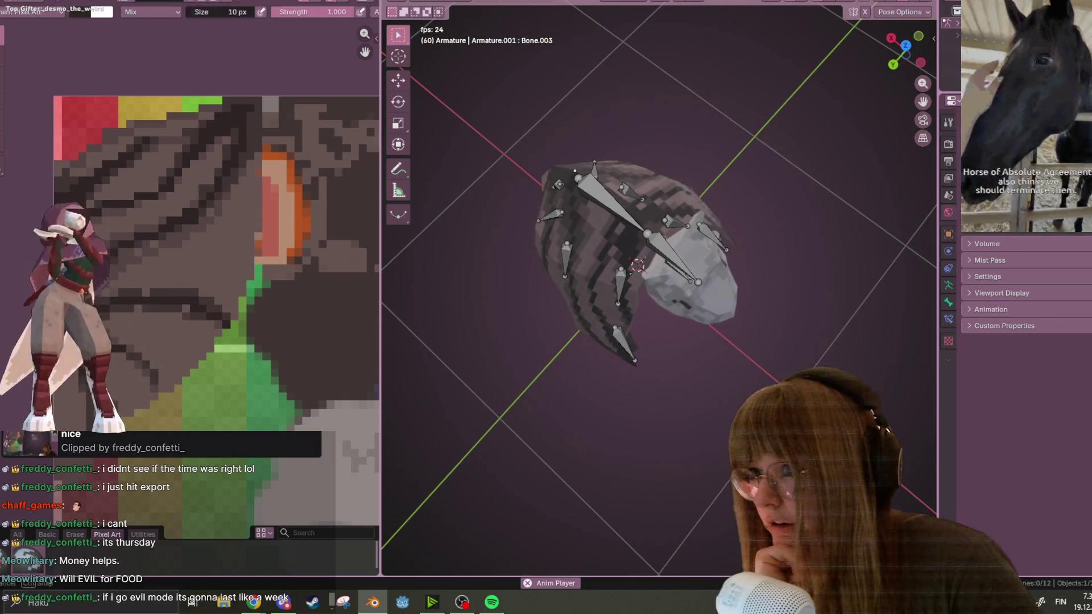
click(221, 11)
text(3)
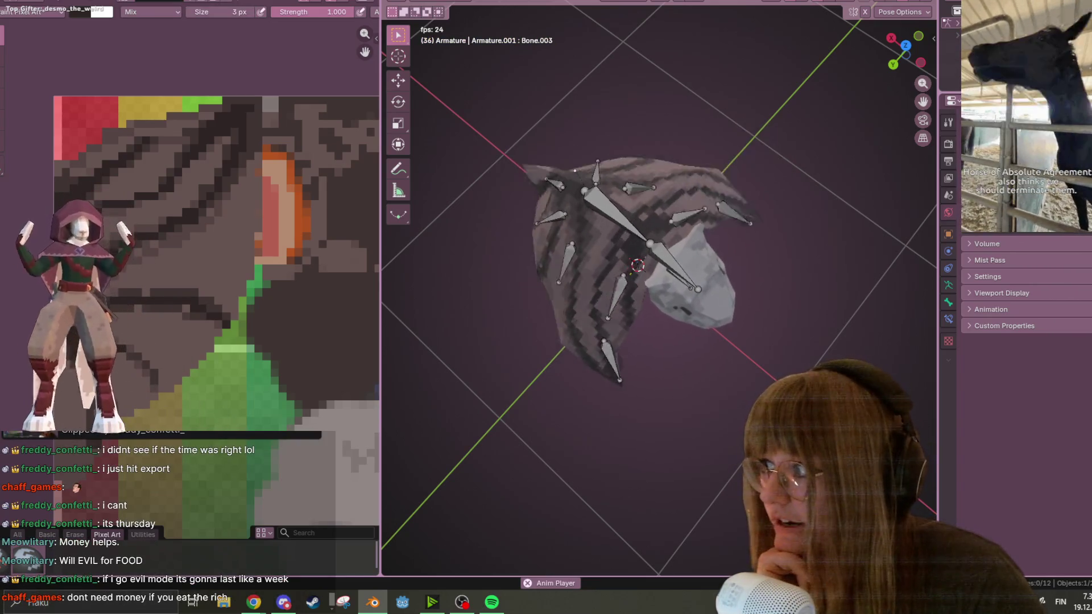
Step: Paint dark strokes over the green column, orange strip and top-edge colours of the texture
scroll(146, 249, down, 2)
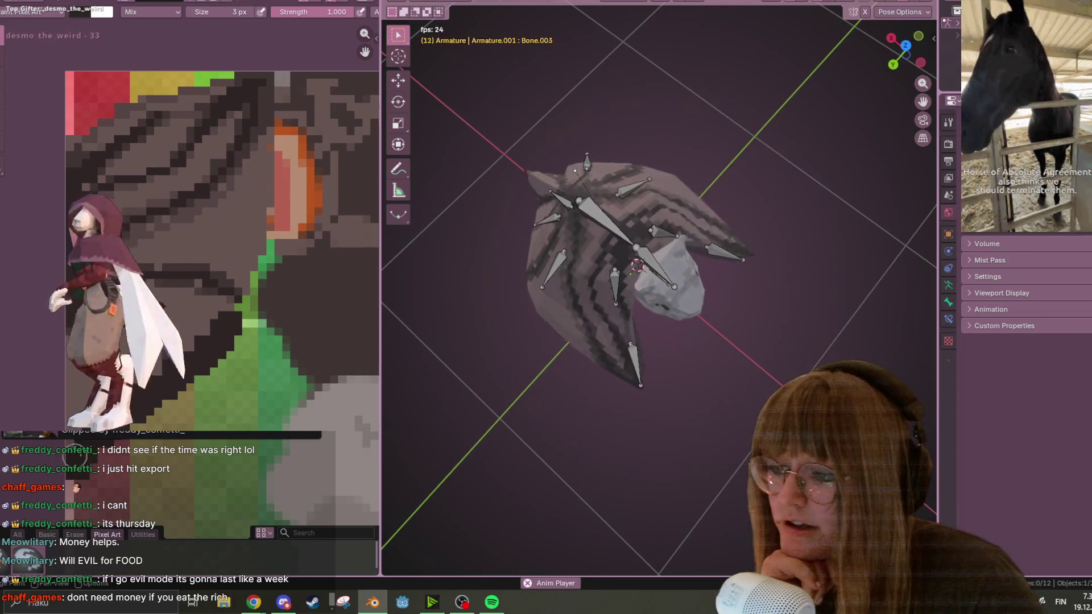
drag(236, 317, 257, 272)
drag(272, 201, 280, 122)
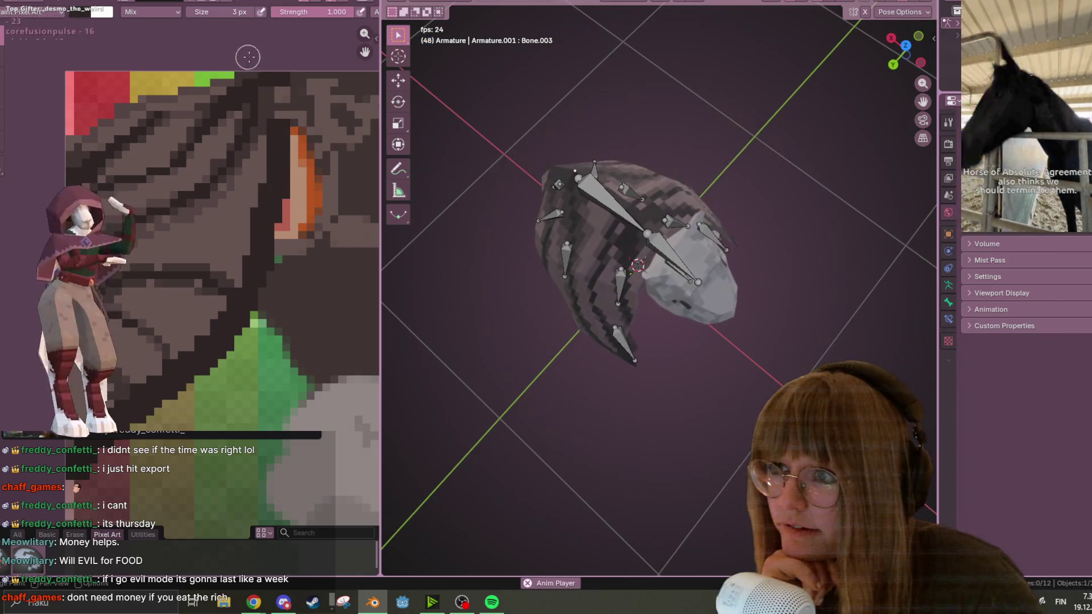
mouse_move(239, 78)
mouse_down()
mouse_move(187, 80)
mouse_move(55, 141)
mouse_up()
mouse_move(576, 181)
middle_down()
mouse_move(667, 234)
mouse_move(714, 131)
mouse_move(660, 170)
middle_up()
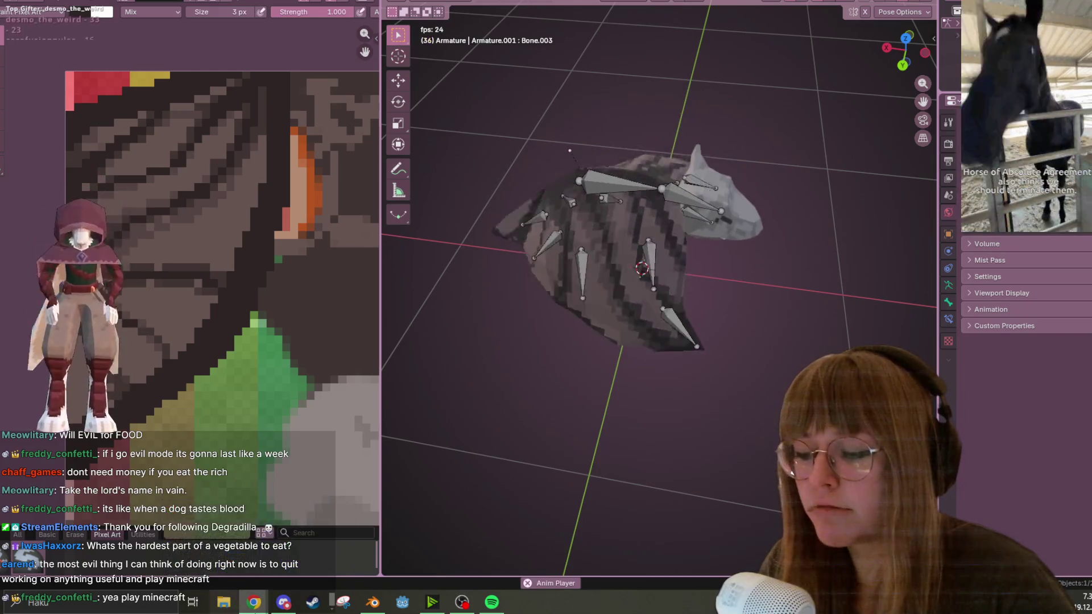
click(317, 564)
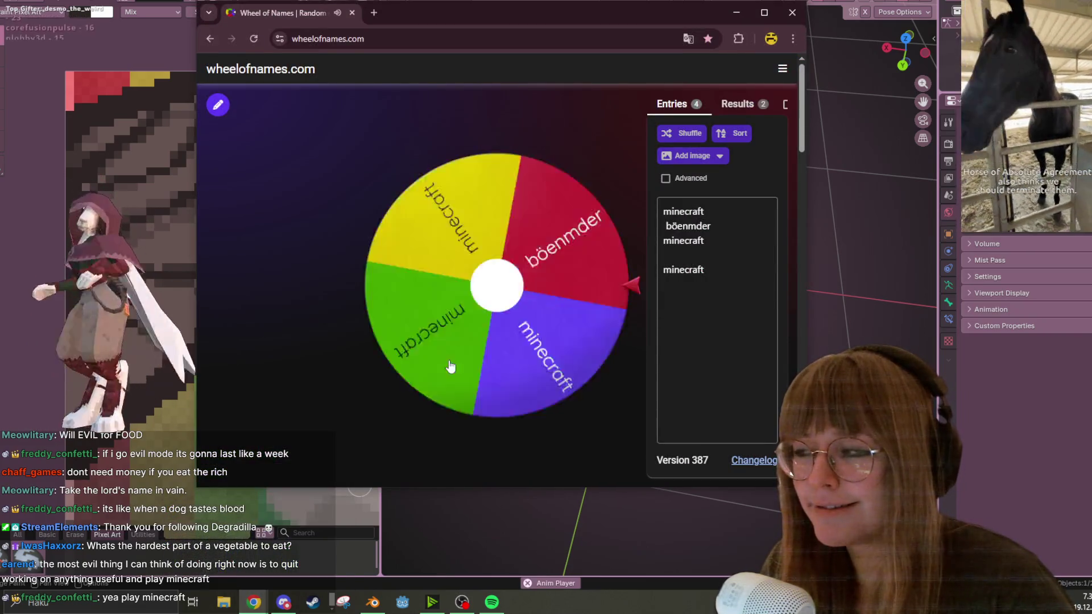
Step: Spin the Wheel of Names again until it lands on 'böenmder', then return to Blender
key(ctrl+Return)
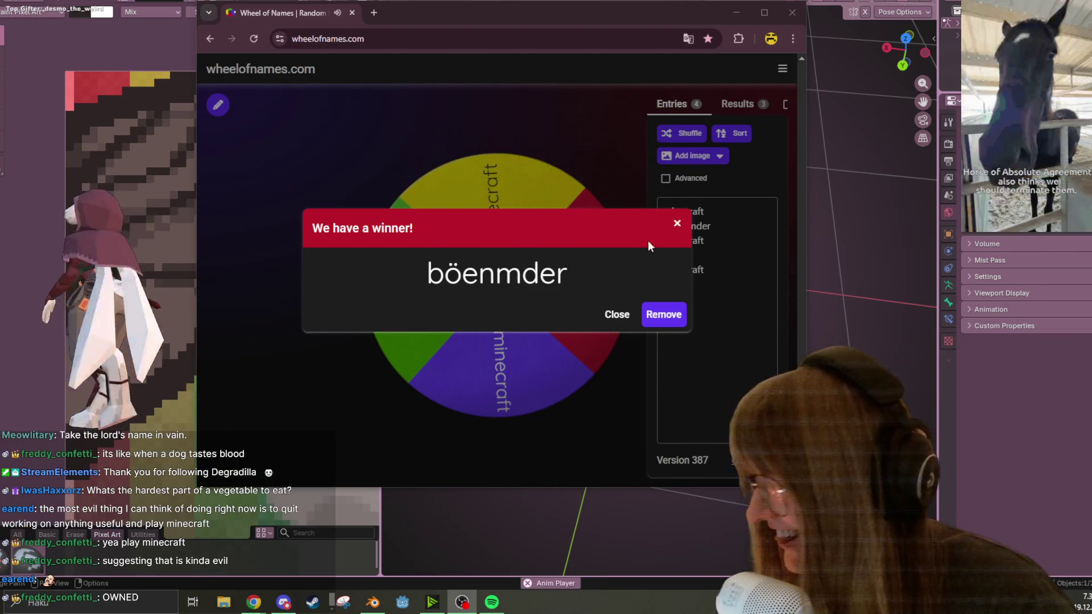
key(alt+Tab)
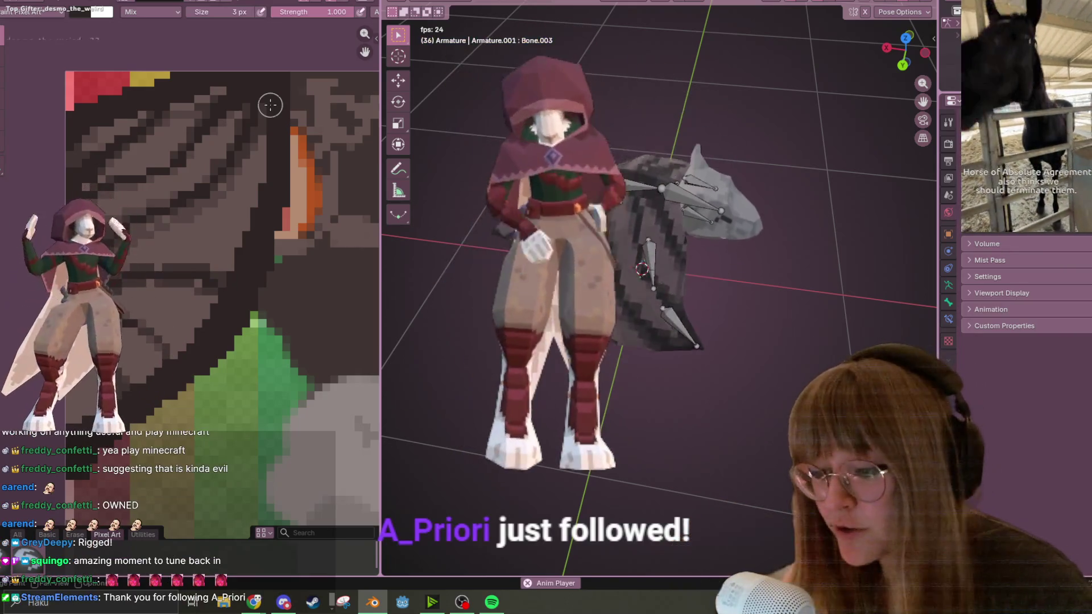
mouse_move(235, 578)
click(299, 549)
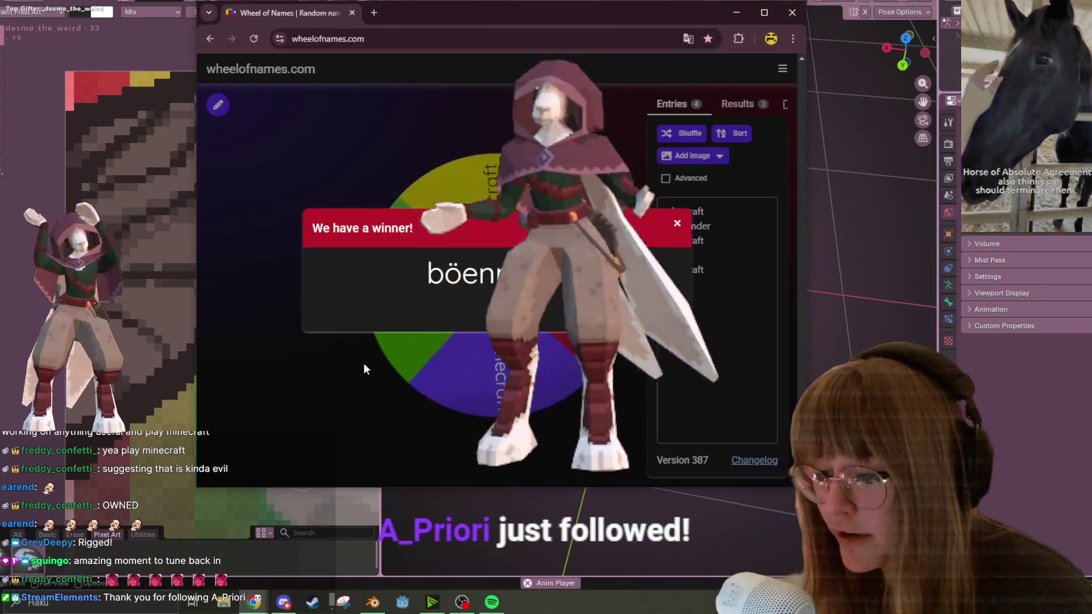
click(597, 165)
click(582, 197)
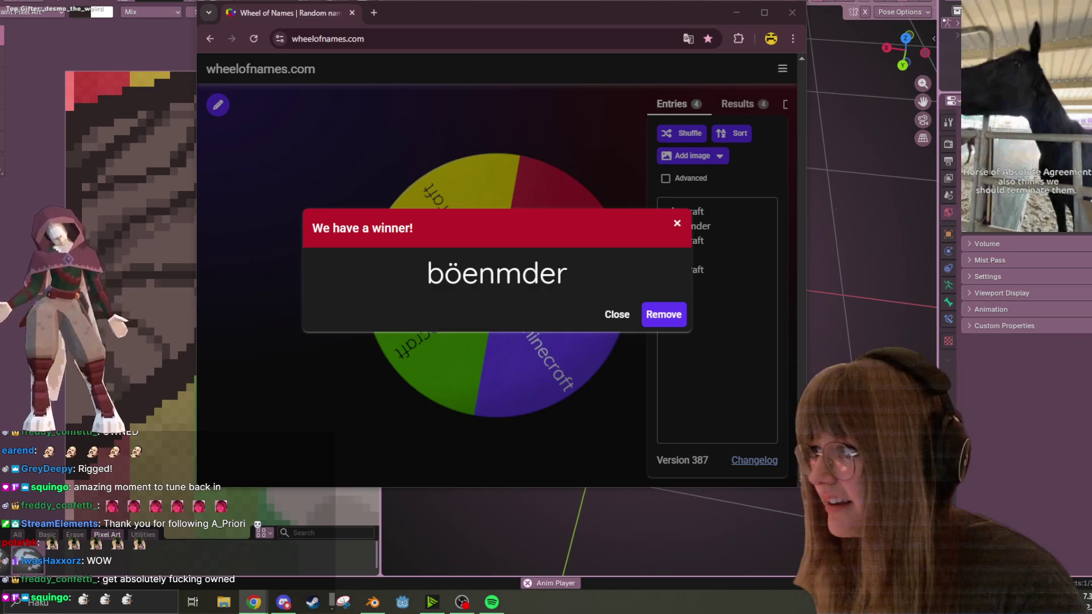
click(1051, 468)
middle_drag(619, 290, 704, 282)
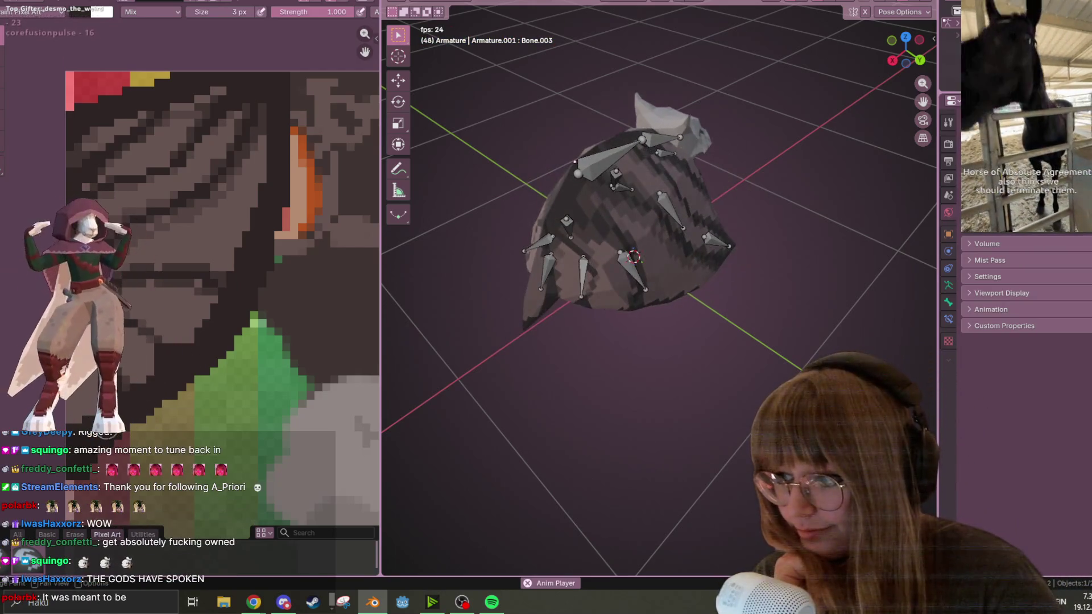
Step: Pan the texture canvas and orbit the critter, then drop the brush size from 3 px to 1 px
middle_drag(219, 247, 214, 281)
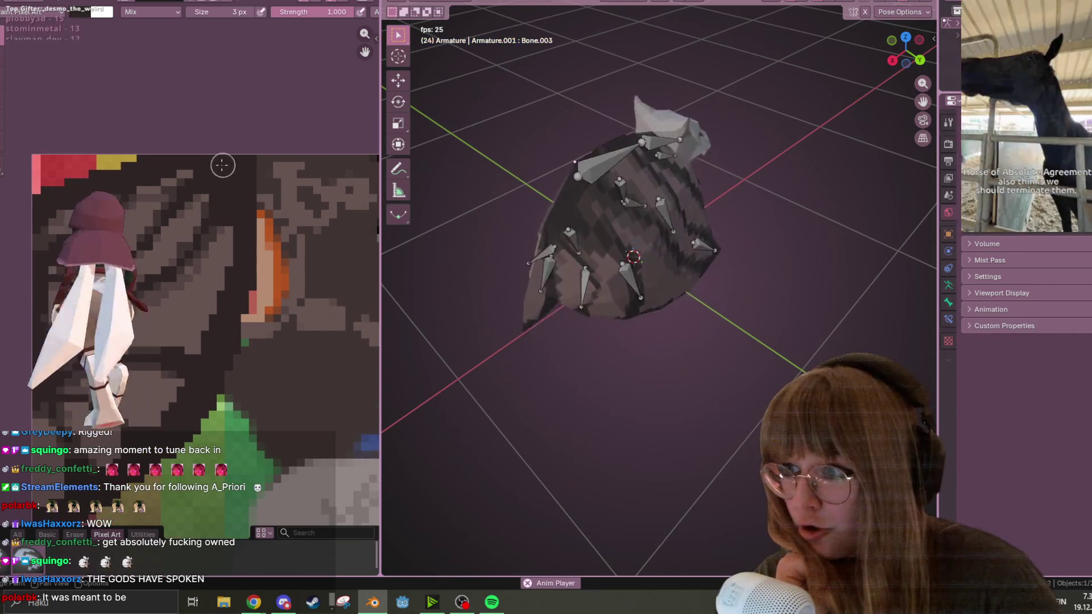
mouse_move(593, 271)
middle_down()
mouse_move(680, 289)
mouse_move(637, 284)
middle_up()
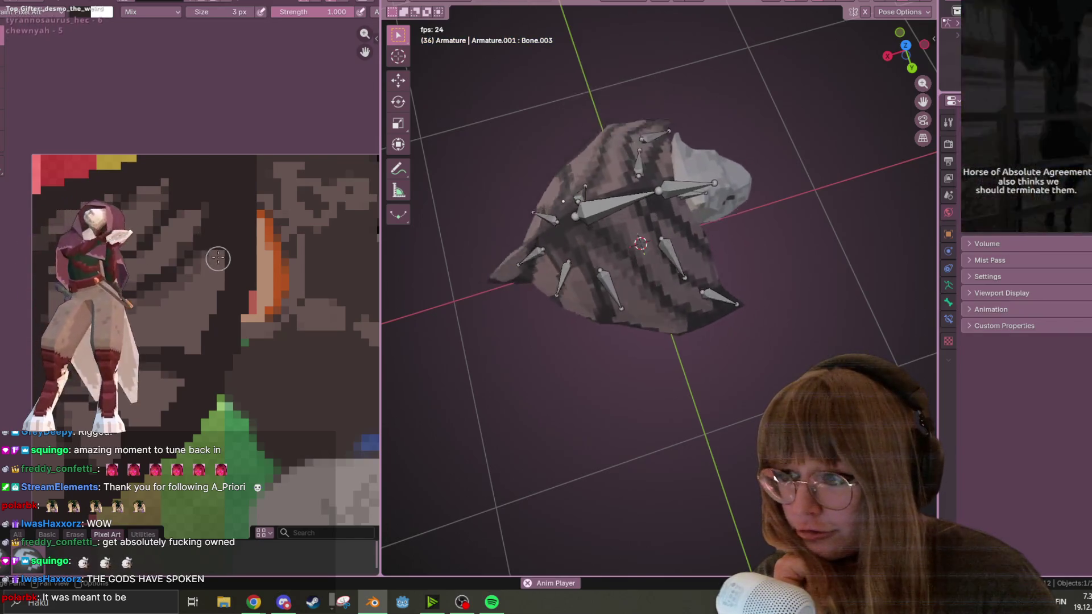
middle_drag(217, 360, 239, 303)
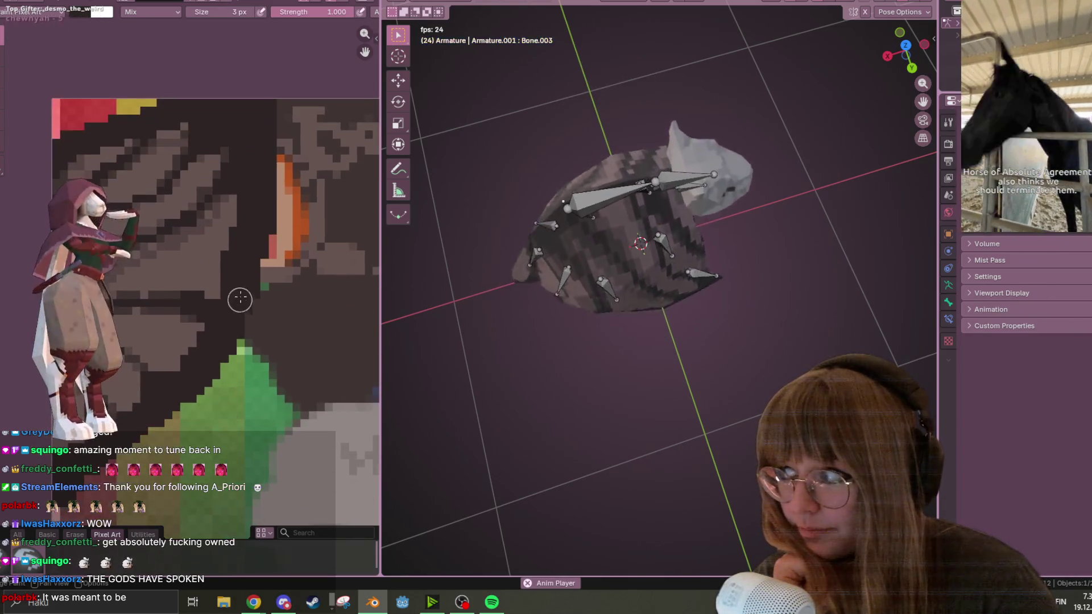
middle_drag(187, 357, 195, 314)
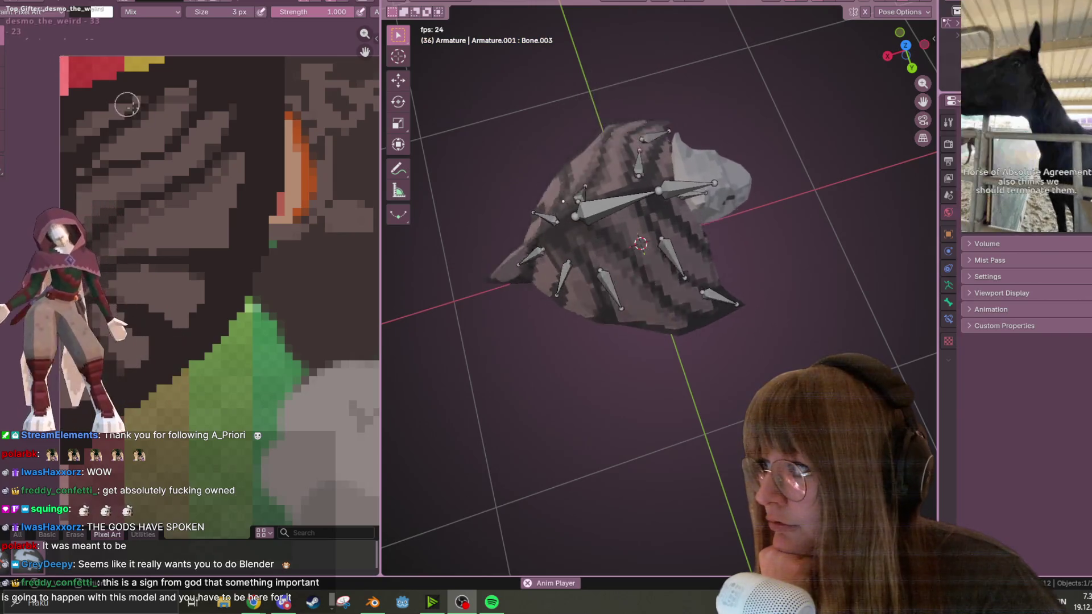
middle_drag(200, 158, 208, 160)
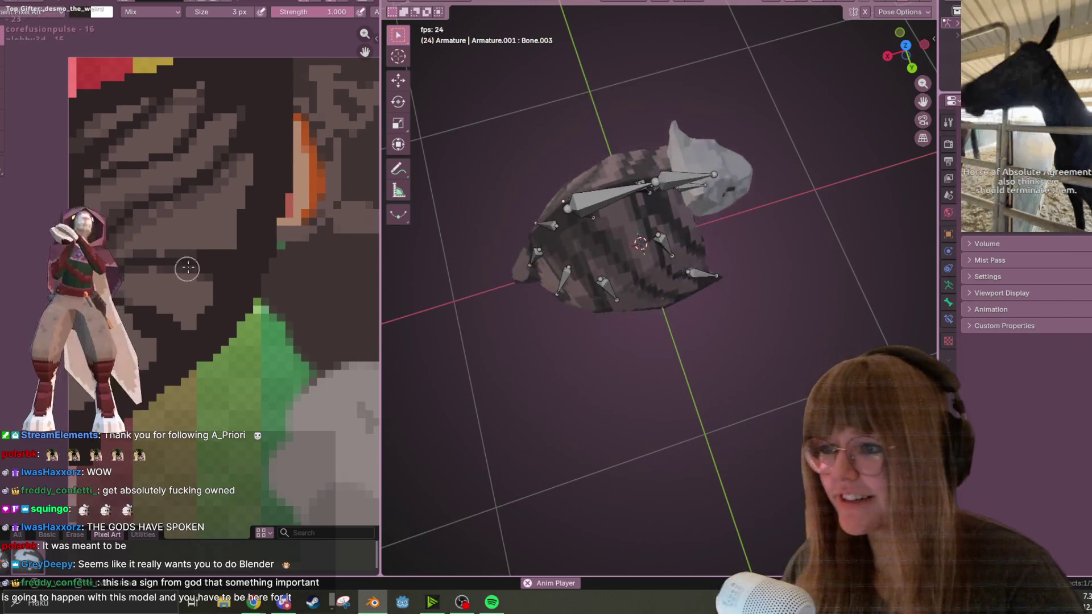
drag(243, 15, 230, 15)
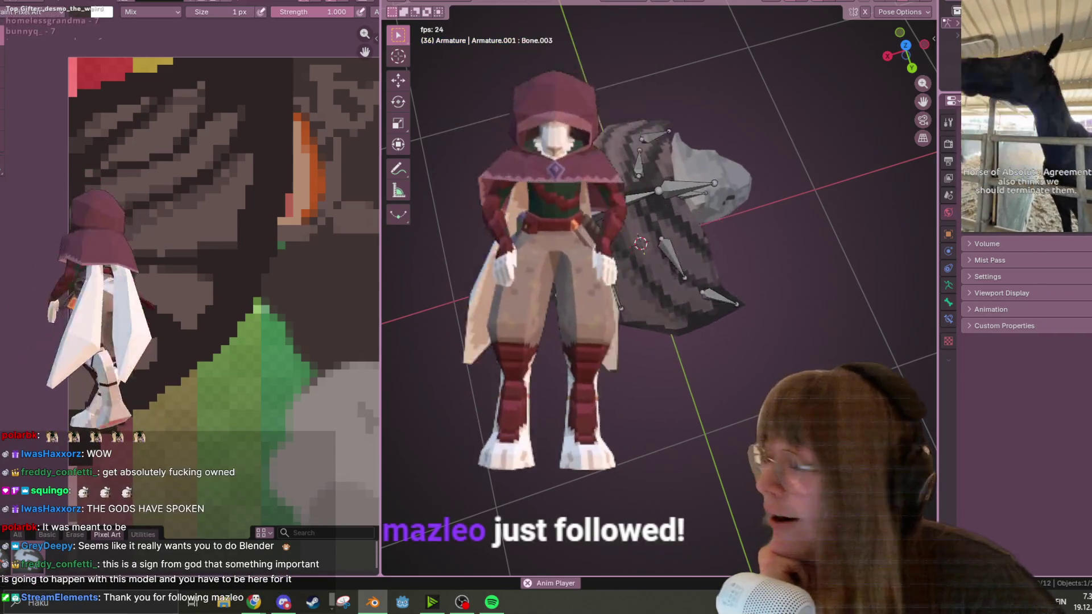
Step: Bring Wheel of Names forward, dismiss the last winner, spin again, and close Chrome
mouse_move(254, 602)
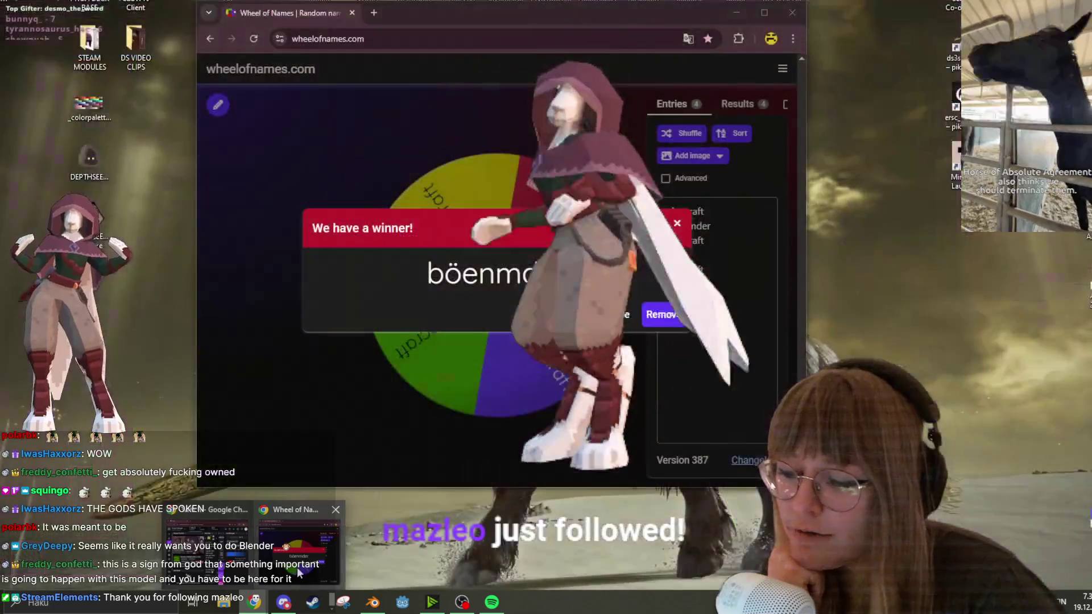
click(298, 571)
click(640, 188)
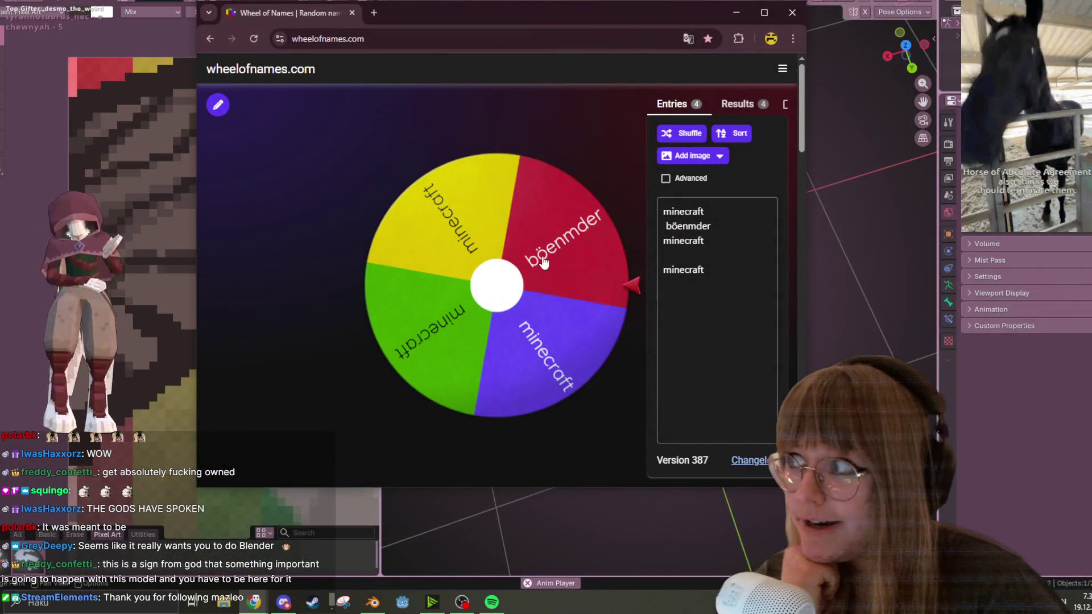
click(543, 263)
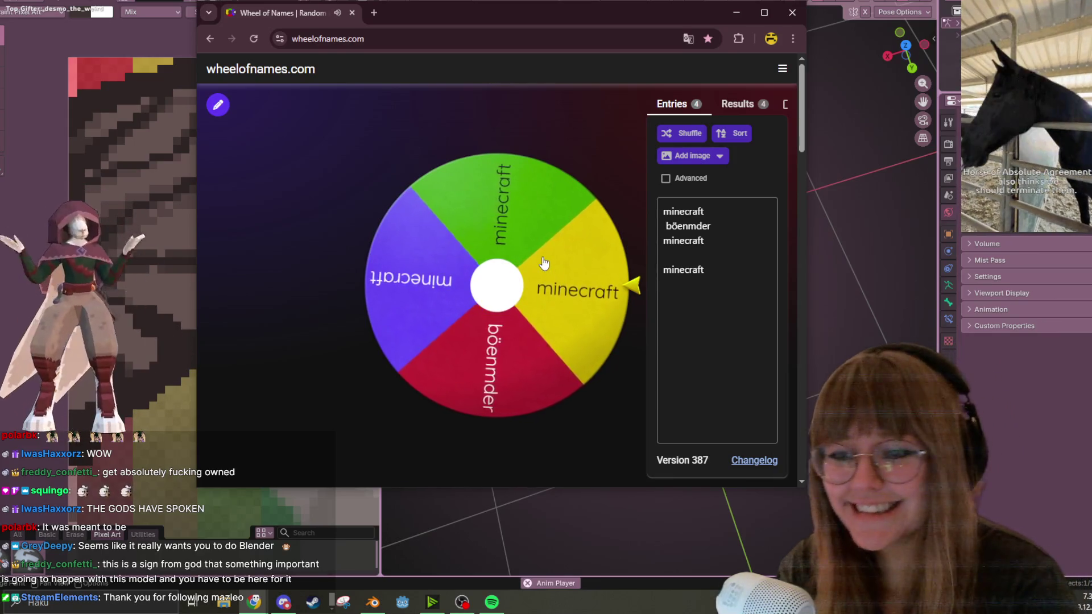
click(790, 14)
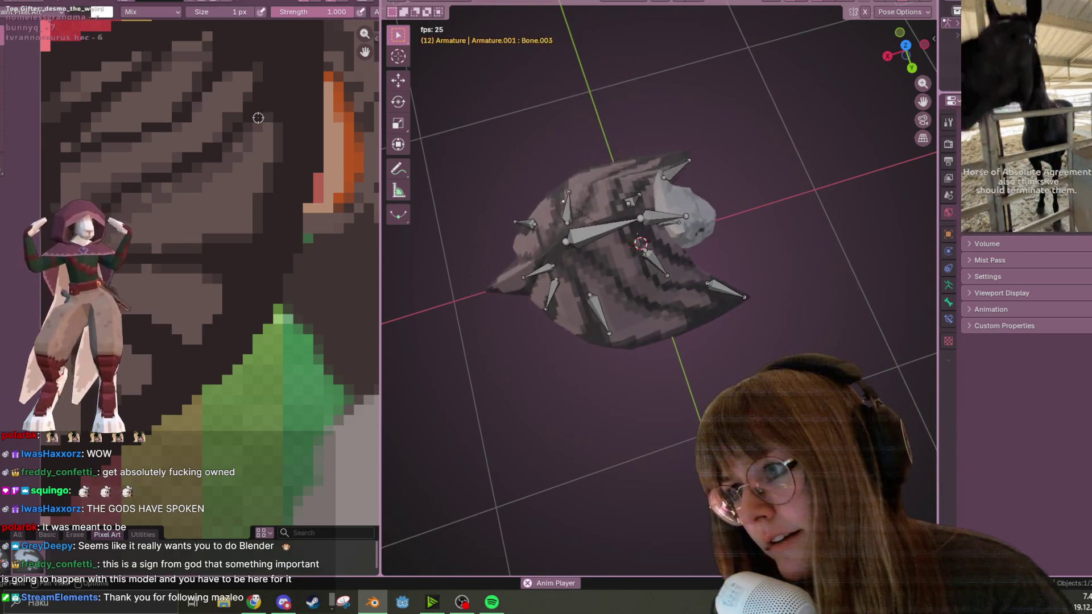
middle_drag(260, 75, 279, 131)
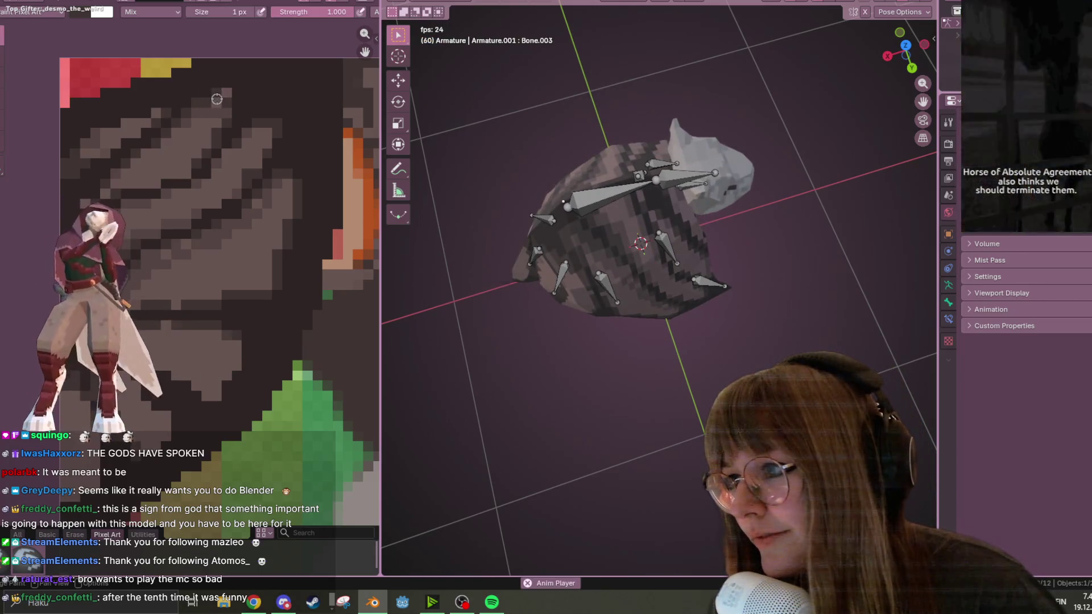
mouse_move(644, 271)
middle_down()
mouse_move(619, 183)
mouse_move(582, 206)
middle_up()
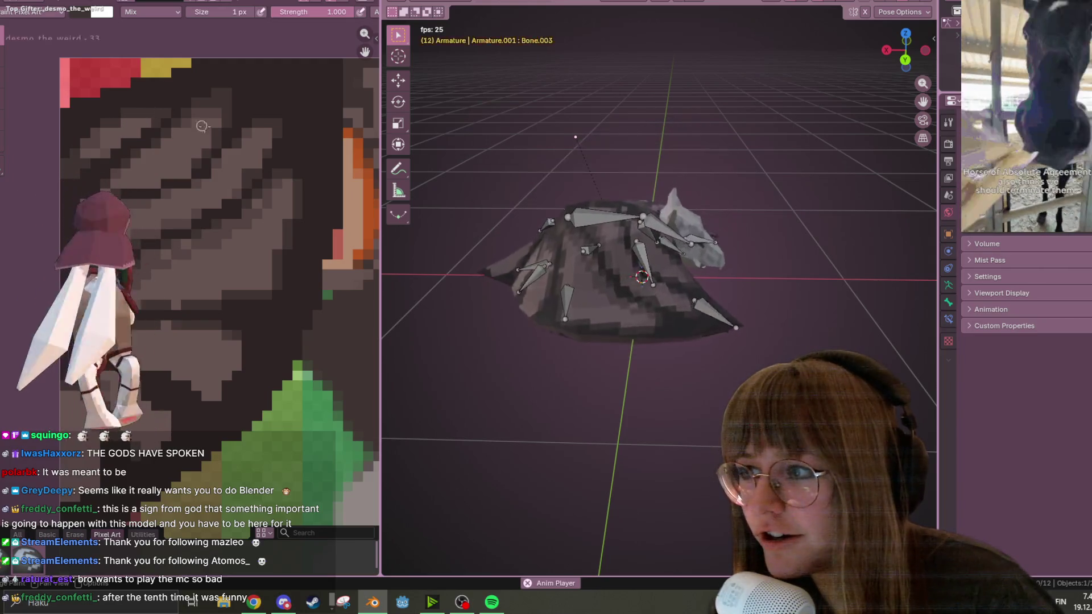
scroll(766, 202, down, 5)
mouse_move(766, 202)
middle_down()
mouse_move(776, 326)
mouse_move(841, 240)
mouse_move(797, 130)
mouse_move(549, 196)
mouse_move(540, 226)
mouse_move(579, 251)
mouse_move(534, 248)
mouse_move(468, 186)
mouse_move(603, 89)
mouse_move(658, 189)
middle_up()
scroll(772, 327, up, 5)
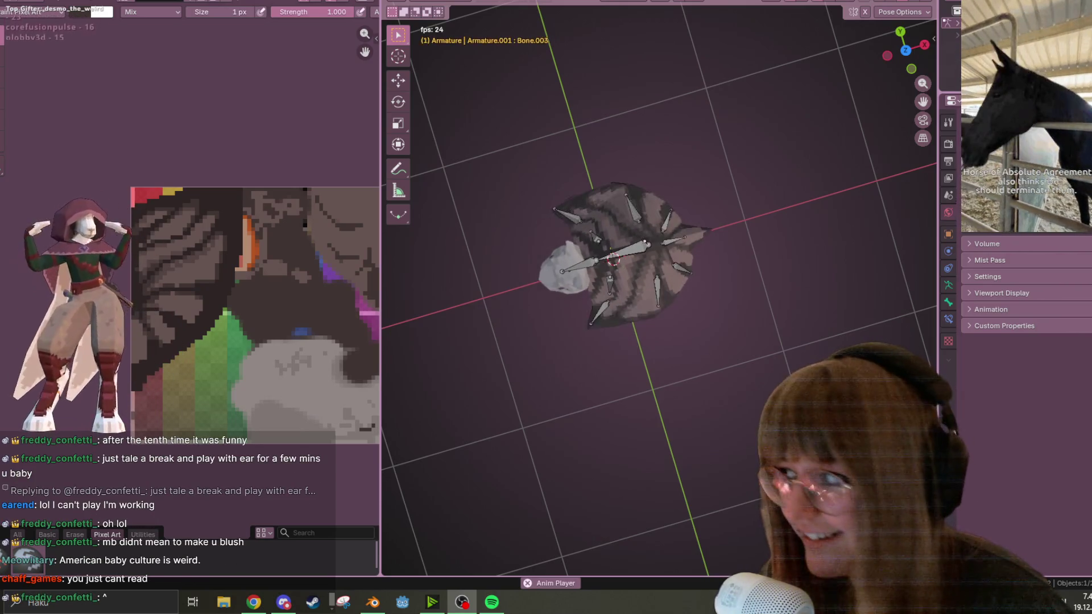
mouse_move(540, 171)
middle_down()
mouse_move(571, 154)
mouse_move(676, 278)
mouse_move(784, 224)
middle_up()
key(KP_7)
scroll(613, 244, up, 3)
mouse_move(613, 245)
middle_down()
mouse_move(659, 232)
mouse_move(630, 273)
mouse_move(602, 226)
middle_up()
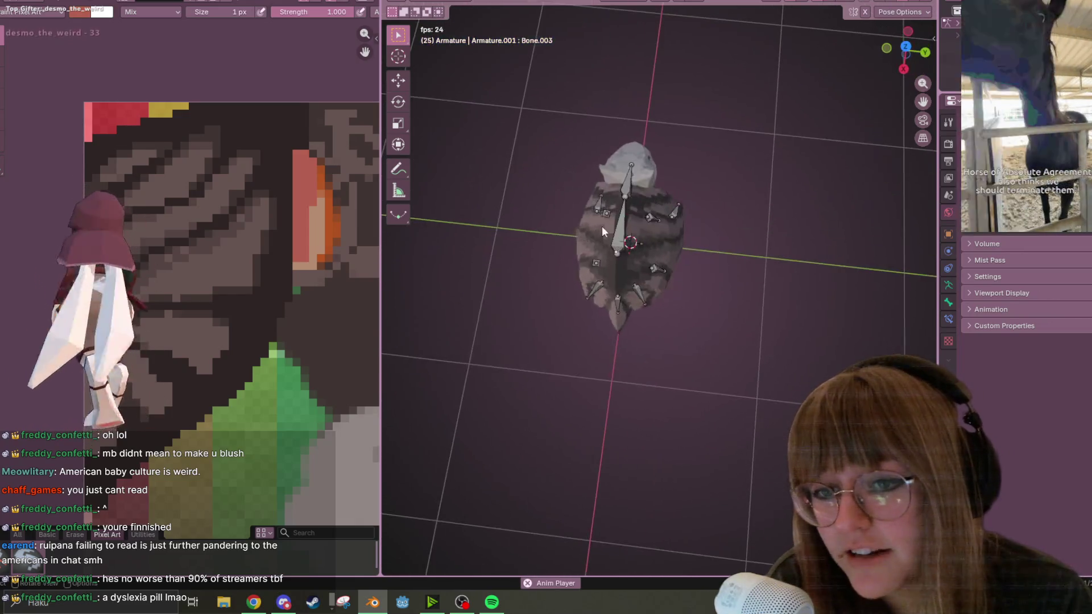
scroll(601, 226, up, 3)
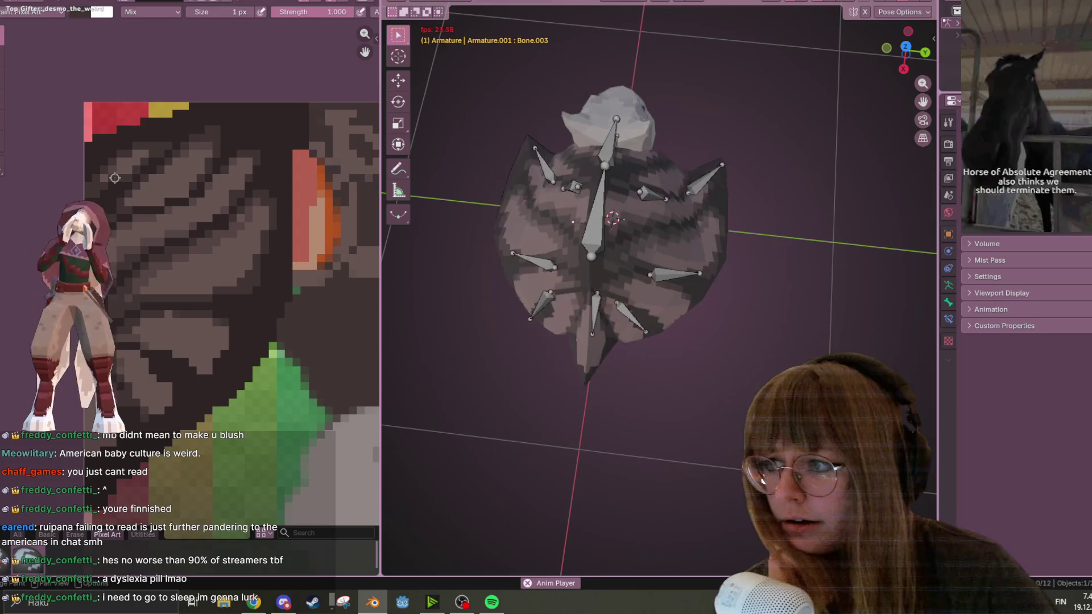
middle_drag(114, 178, 99, 142)
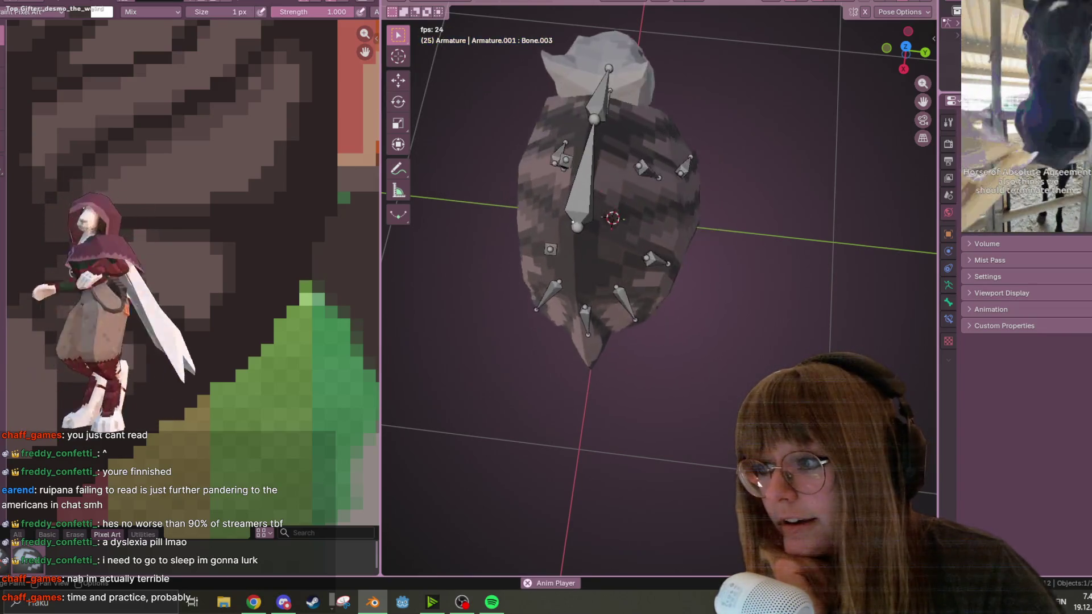
Step: Orbit the flapping critter from tilted and top-down angles, then bring up NVIDIA Broadcast
mouse_move(512, 230)
middle_down()
mouse_move(819, 185)
mouse_move(712, 80)
mouse_move(510, 497)
middle_up()
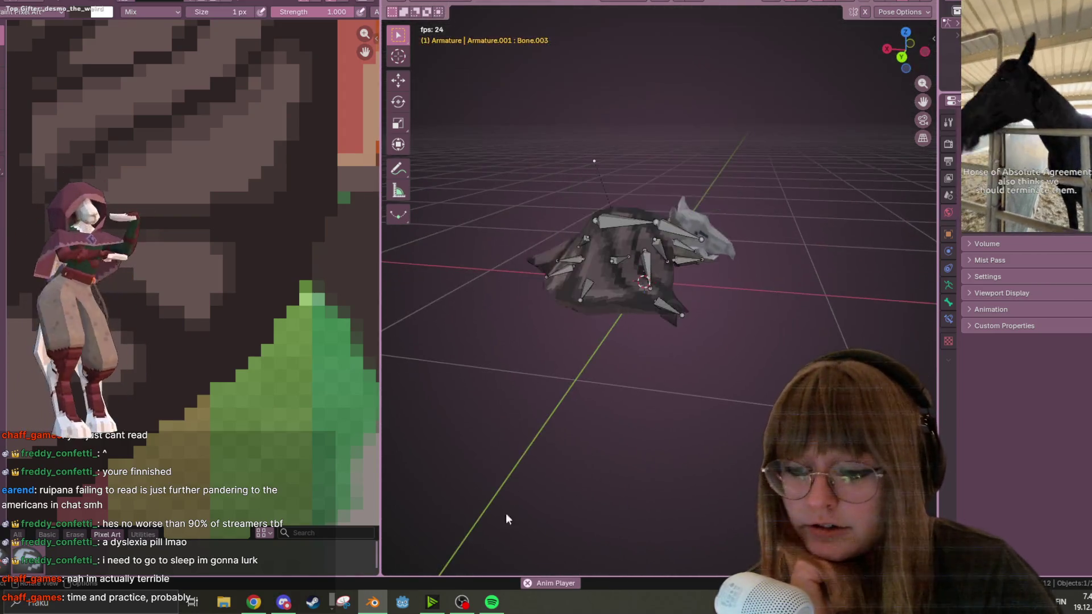
mouse_move(297, 601)
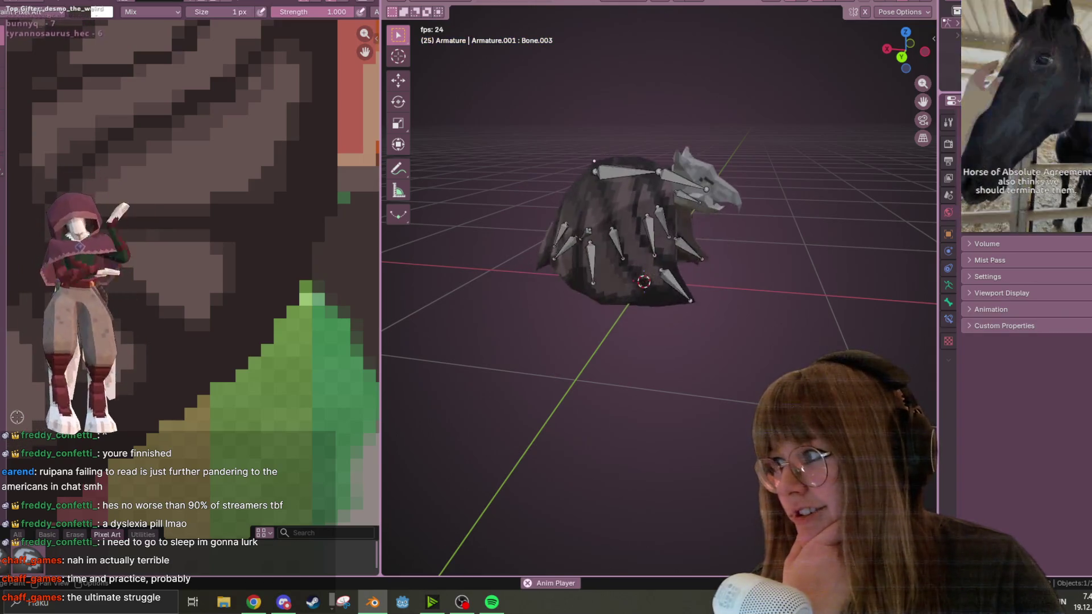
mouse_move(650, 310)
middle_down()
mouse_move(699, 442)
mouse_move(827, 327)
mouse_move(836, 273)
mouse_move(809, 262)
mouse_move(719, 352)
mouse_move(568, 341)
mouse_move(509, 267)
mouse_move(456, 303)
mouse_move(488, 383)
mouse_move(585, 370)
mouse_move(566, 341)
middle_up()
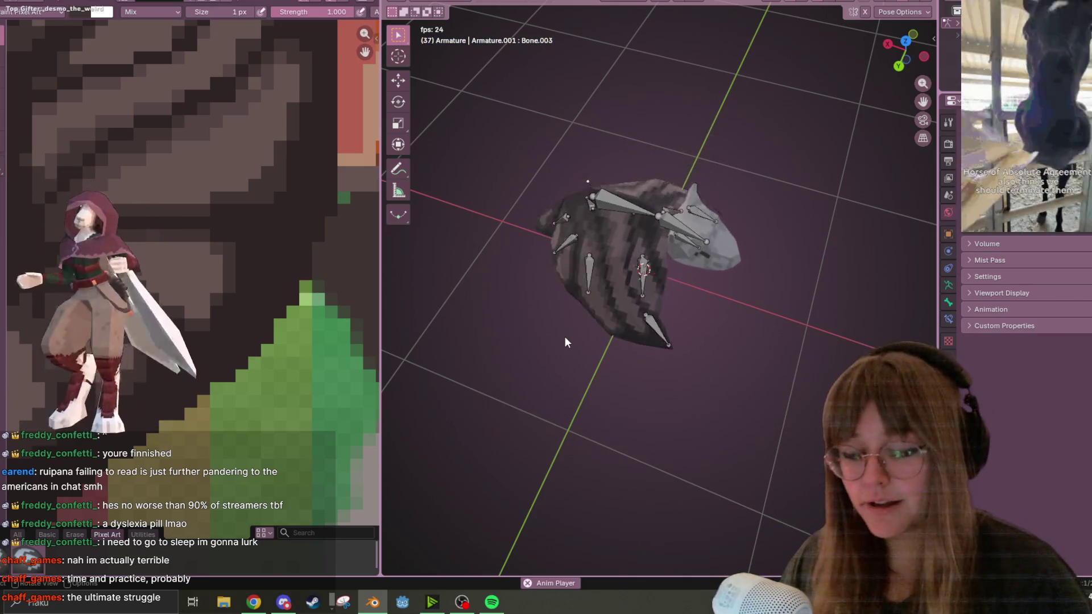
click(432, 601)
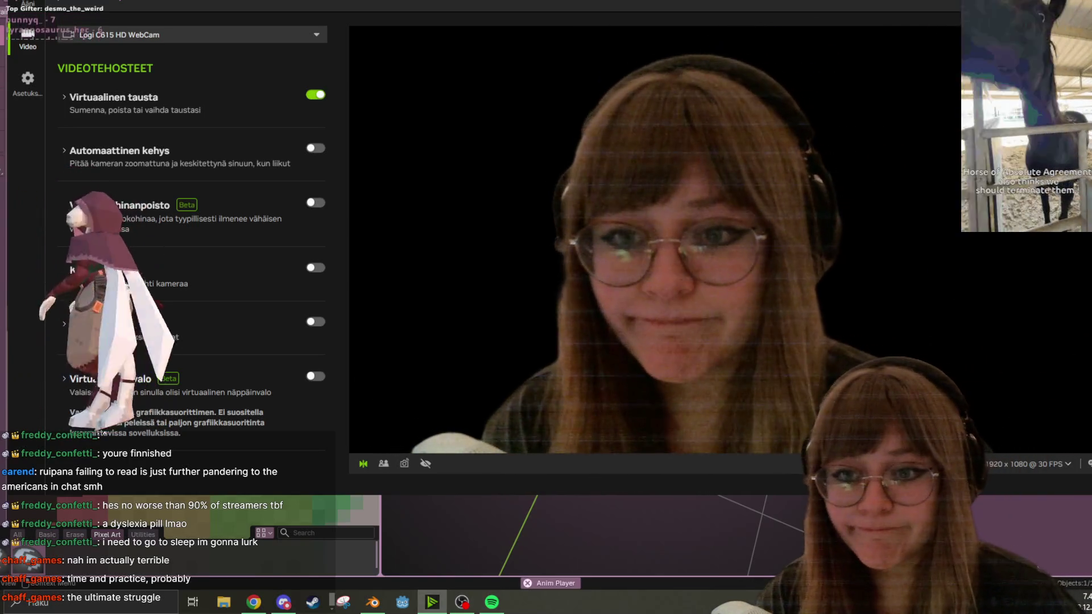
Step: Leave NVIDIA Broadcast's webcam effects settings and return to Blender
key(alt+Tab)
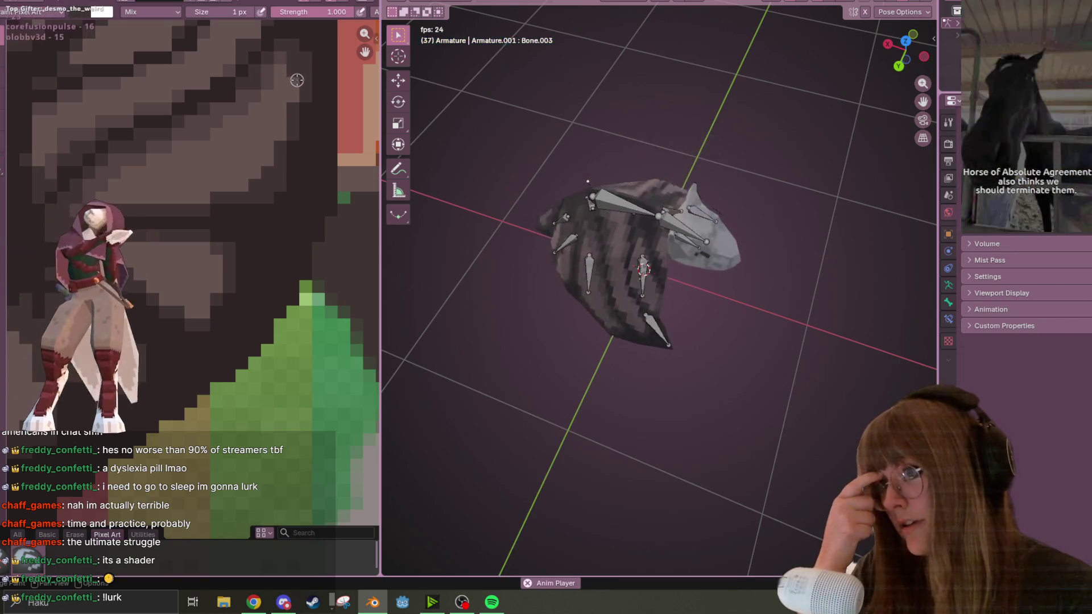
Step: Orbit the looping critter and pan the texture canvas, ending on a front orthographic view
mouse_move(643, 250)
alt+middle_down()
mouse_move(657, 240)
mouse_move(585, 169)
mouse_move(629, 166)
mouse_move(658, 144)
mouse_move(761, 212)
mouse_move(578, 152)
mouse_move(673, 138)
mouse_move(711, 202)
mouse_move(617, 103)
mouse_move(588, 218)
mouse_move(631, 166)
mouse_move(651, 163)
alt+middle_up()
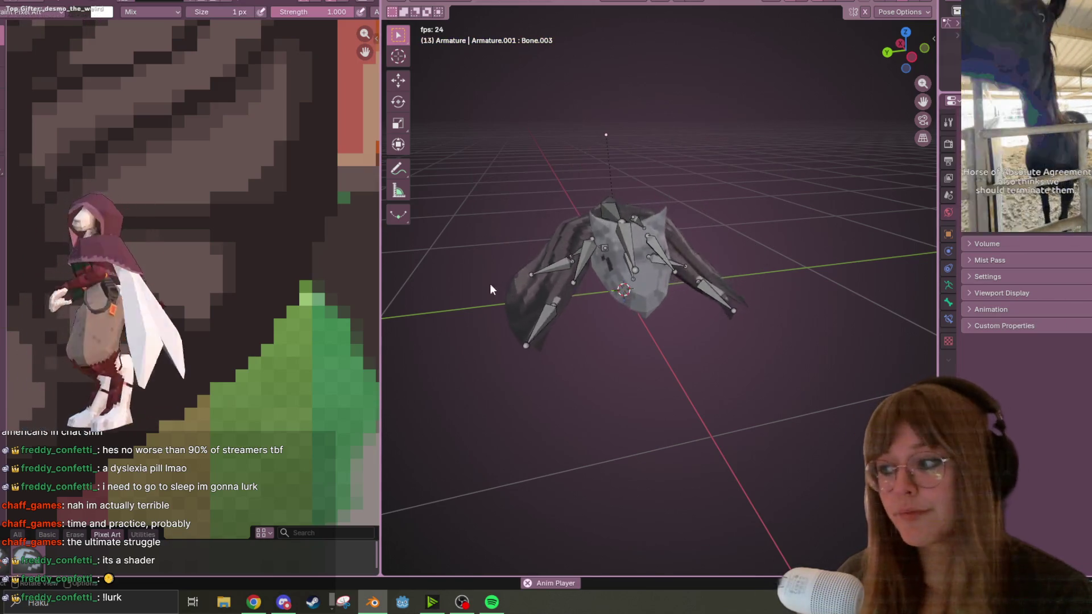
mouse_move(685, 190)
middle_down()
mouse_move(688, 270)
mouse_move(718, 281)
mouse_move(900, 258)
mouse_move(824, 239)
middle_up()
scroll(197, 259, down, 2)
middle_drag(197, 259, 170, 274)
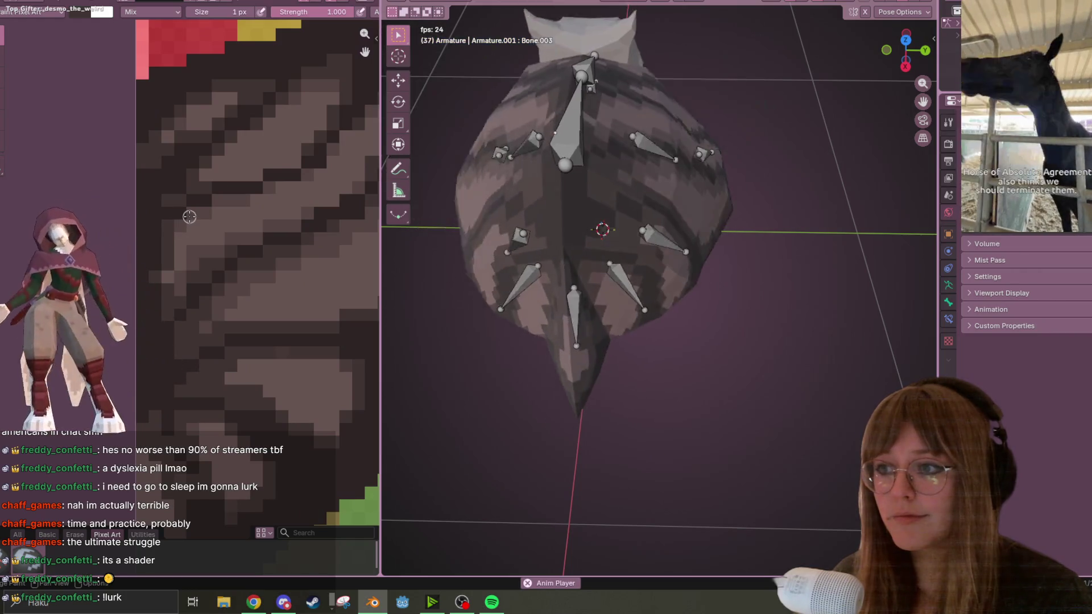
mouse_move(626, 222)
middle_down()
mouse_move(698, 227)
mouse_move(652, 167)
mouse_move(577, 184)
mouse_move(500, 184)
mouse_move(480, 170)
middle_up()
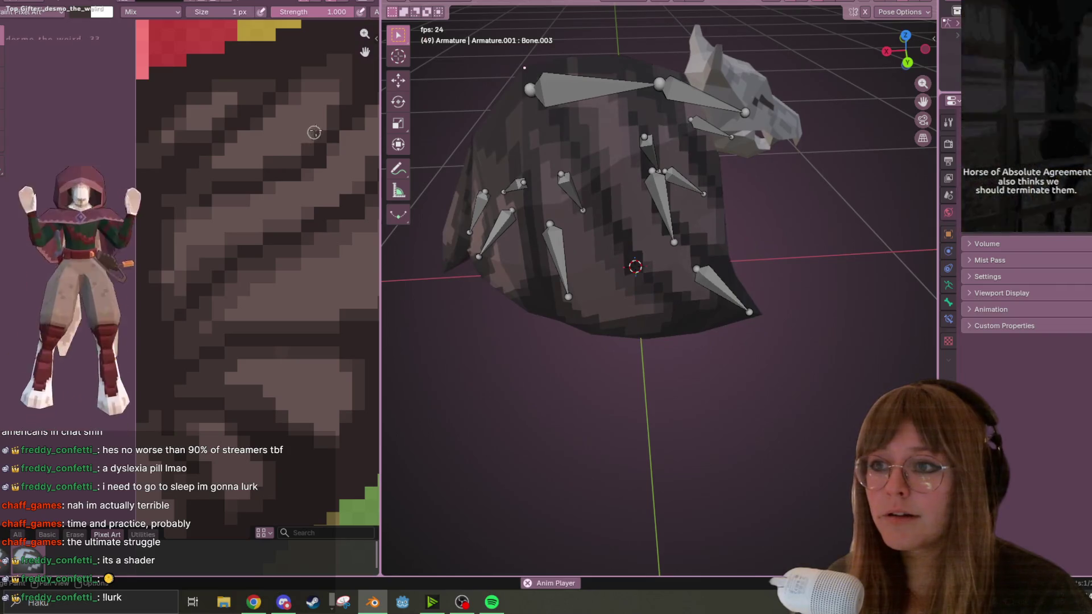
scroll(310, 126, down, 1)
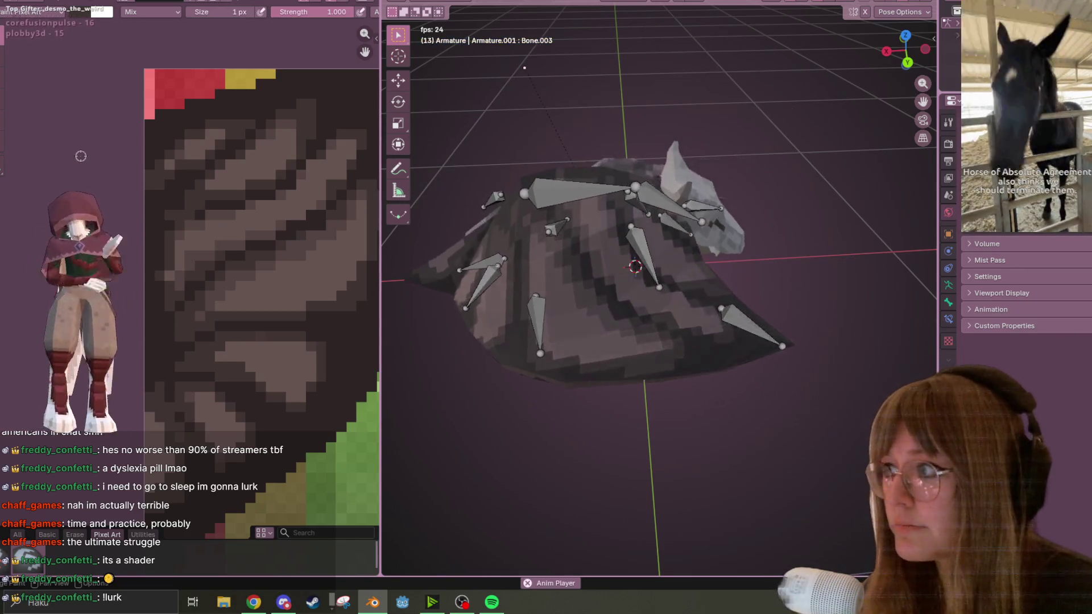
middle_drag(318, 216, 163, 229)
mouse_move(432, 171)
middle_down()
mouse_move(390, 129)
mouse_move(634, 223)
mouse_move(772, 235)
mouse_move(707, 328)
mouse_move(620, 91)
mouse_move(605, 118)
mouse_move(604, 330)
mouse_move(521, 364)
mouse_move(884, 318)
mouse_move(785, 263)
mouse_move(742, 262)
mouse_move(699, 278)
mouse_move(601, 350)
mouse_move(478, 269)
mouse_move(486, 295)
mouse_move(685, 145)
mouse_move(714, 192)
mouse_move(795, 178)
mouse_move(834, 201)
mouse_move(863, 244)
mouse_move(644, 194)
mouse_move(723, 219)
mouse_move(726, 141)
mouse_move(489, 176)
mouse_move(787, 178)
mouse_move(675, 107)
mouse_move(505, 182)
mouse_move(774, 258)
mouse_move(898, 89)
middle_up()
click(906, 42)
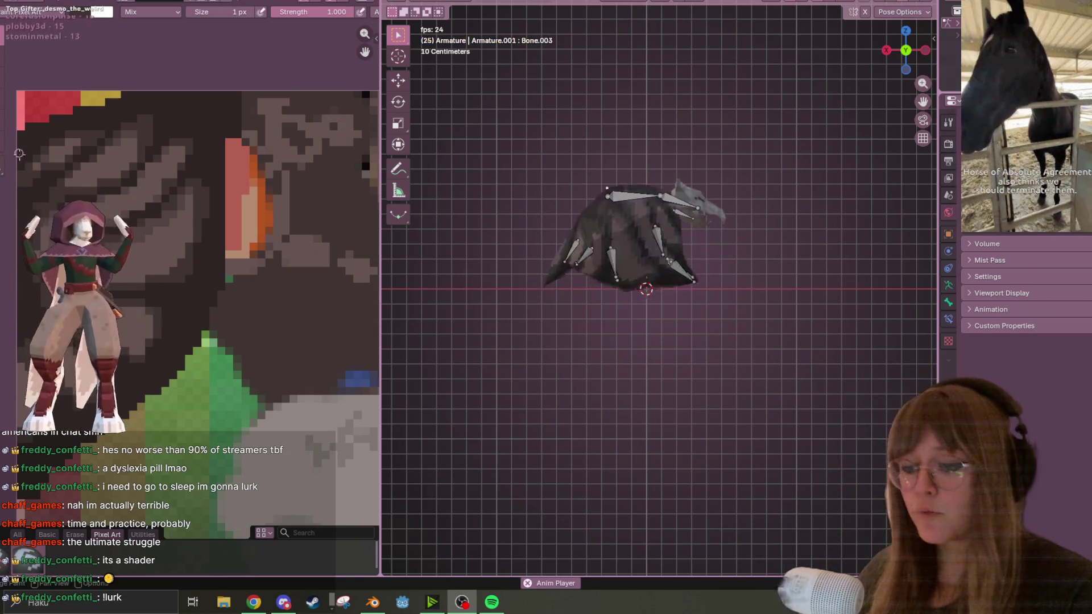
click(48, 610)
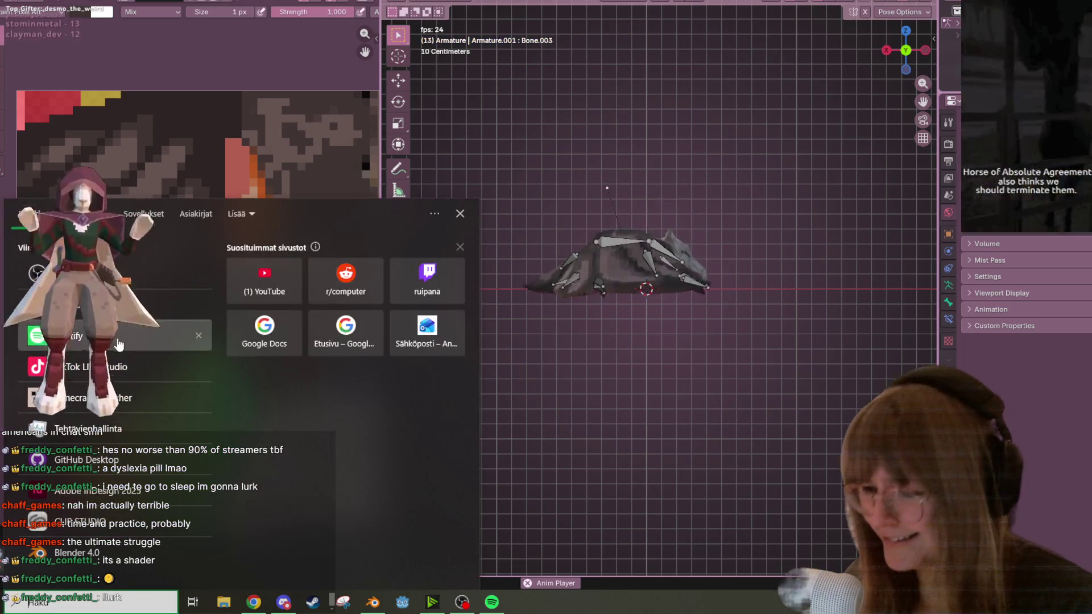
Step: Launch Minecraft from the Minecraft Launcher and open the multiplayer server list
click(142, 397)
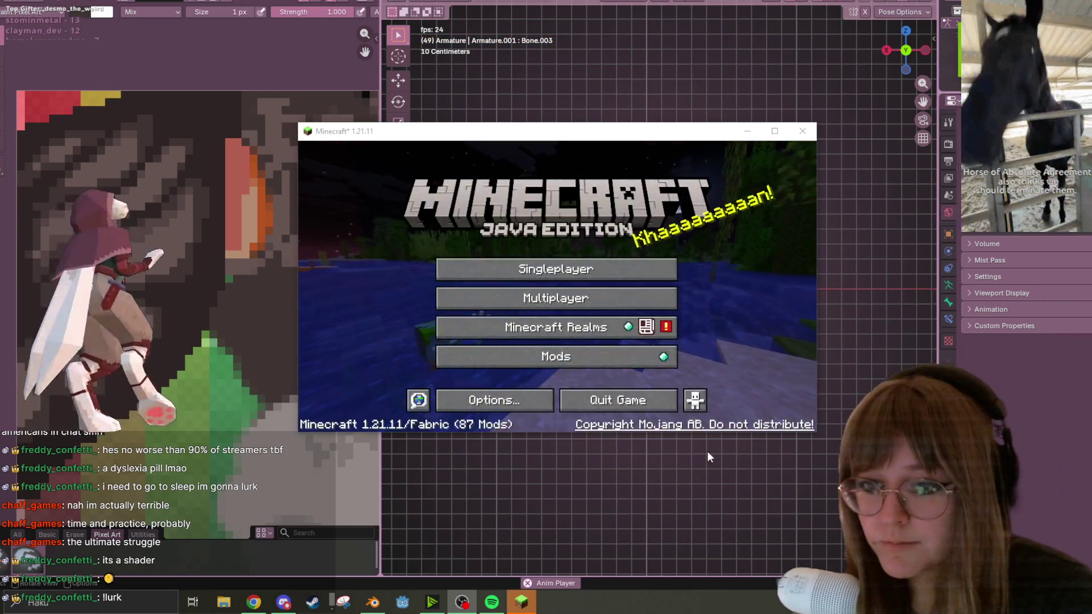
click(642, 314)
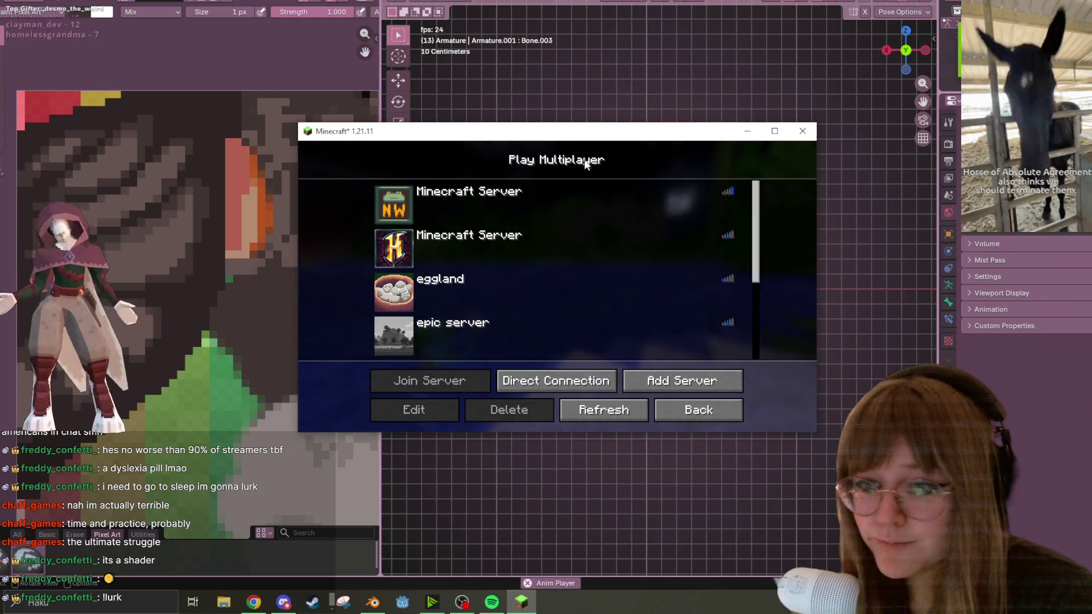
Step: Join the first multiplayer server, move the game window up-right, and send greetings in chat
click(401, 204)
mouse_move(572, 137)
mouse_down()
mouse_move(604, 104)
mouse_move(615, 63)
mouse_up()
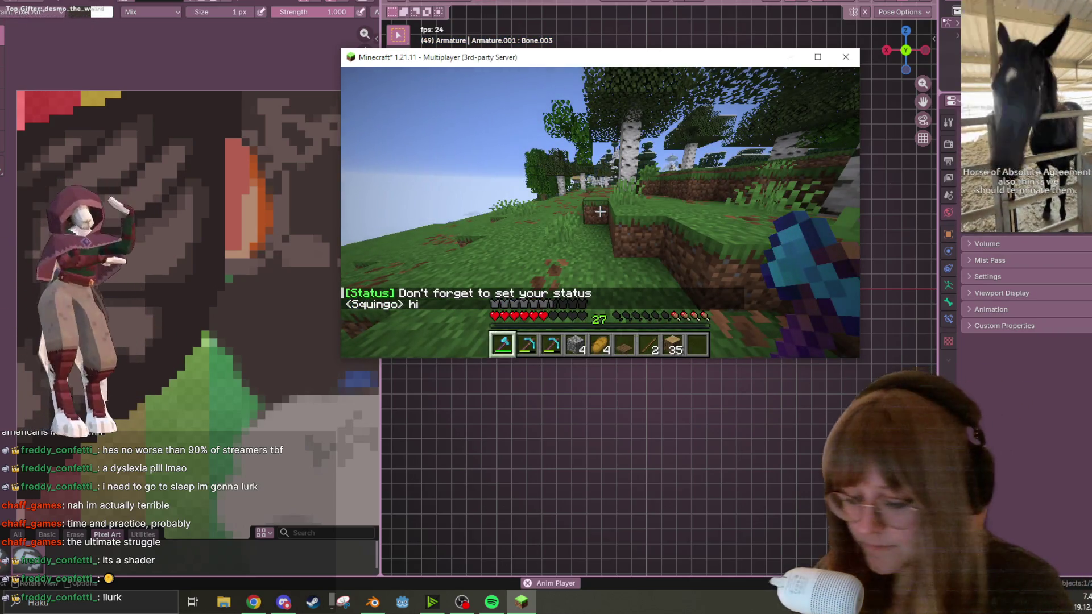
text(thewwo)
key(Return)
key(Tab)
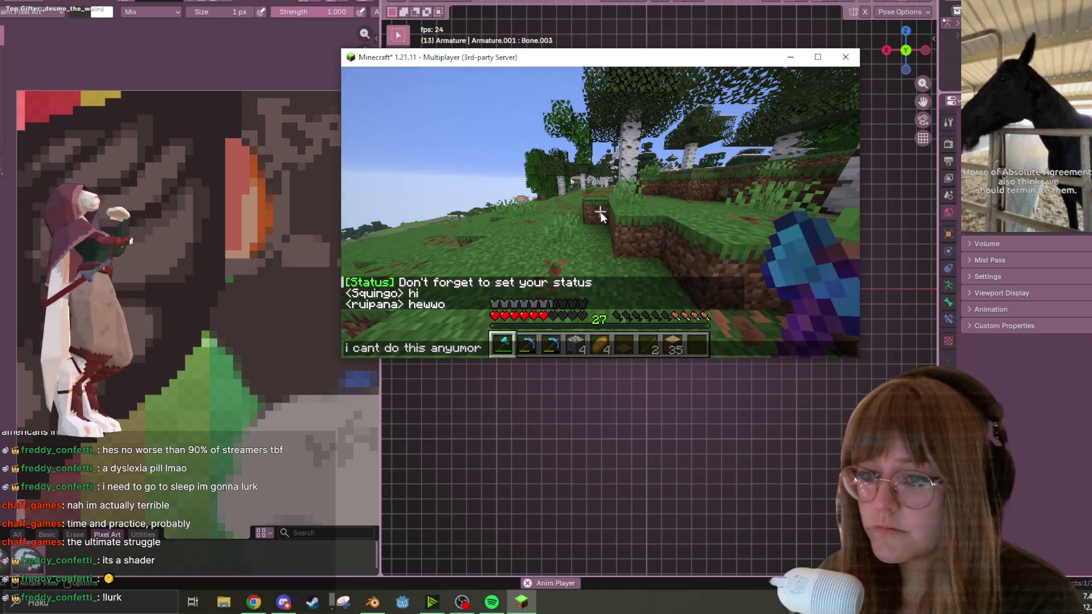
text(e)
key(Return)
key(Tab)
Step: Walk up to the nearby birch trees and chop logs from their trunks
key(w)
drag(600, 212, 599, 212)
key(w)
drag(599, 213, 599, 212)
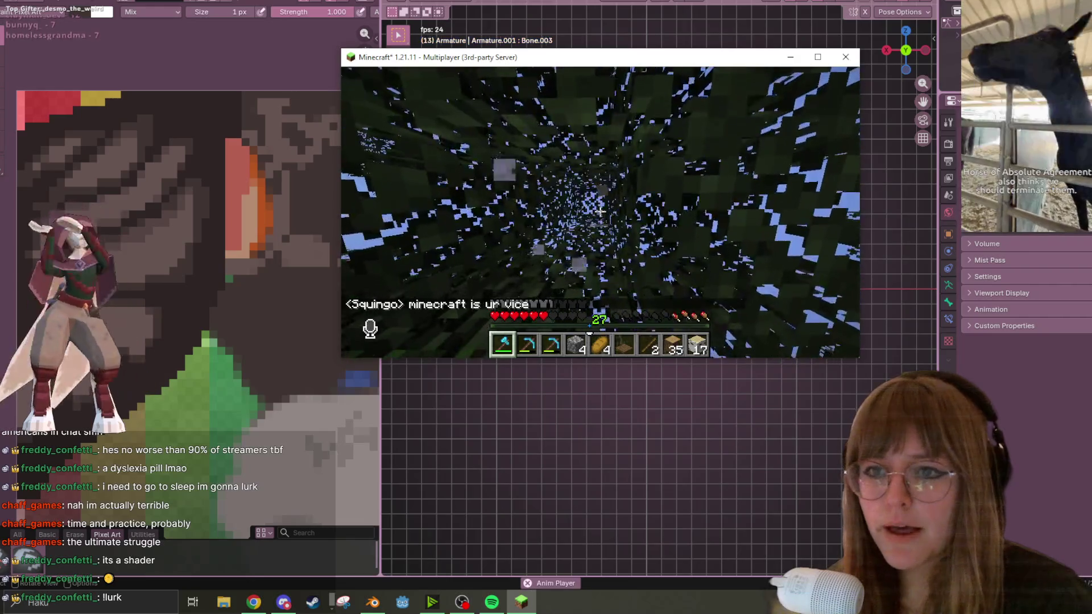
key(w)
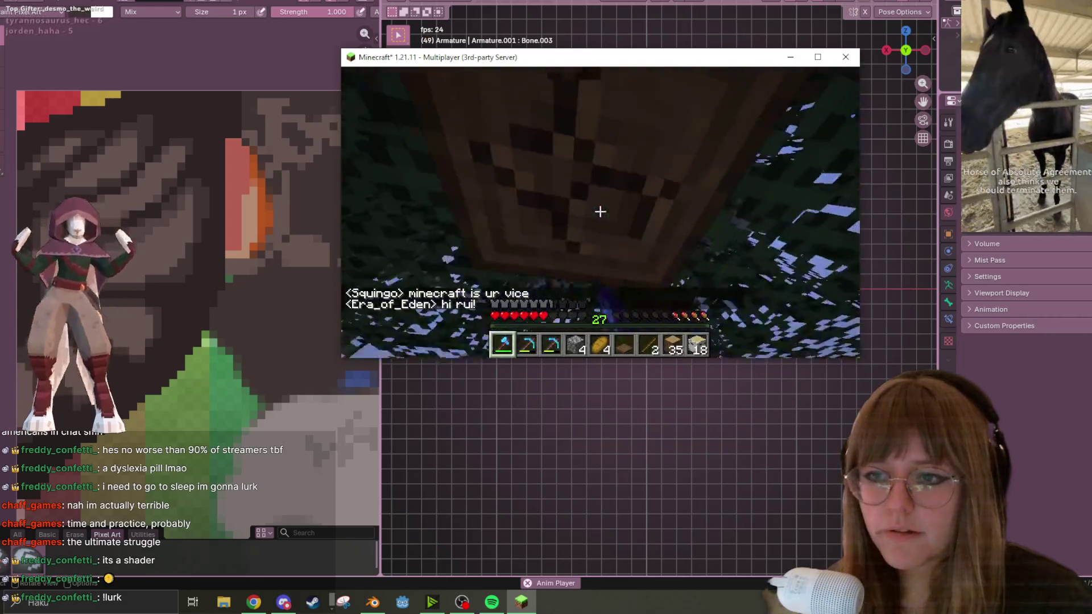
Step: Greet another player in chat, then eat a piece of bread and return to the diamond axe
text(thi eden)
key(Return)
click(600, 212)
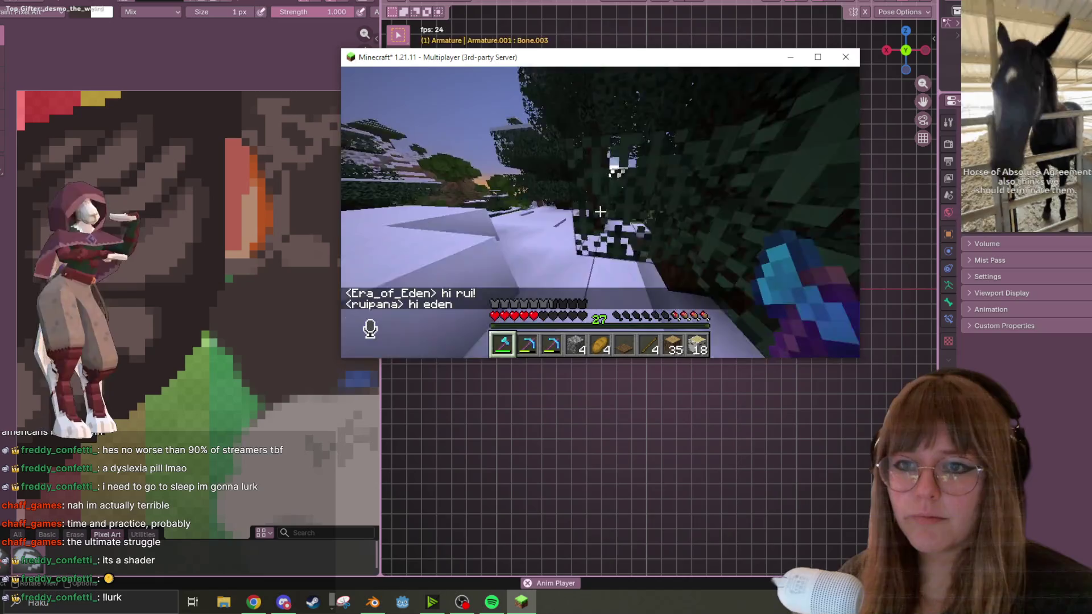
key(5)
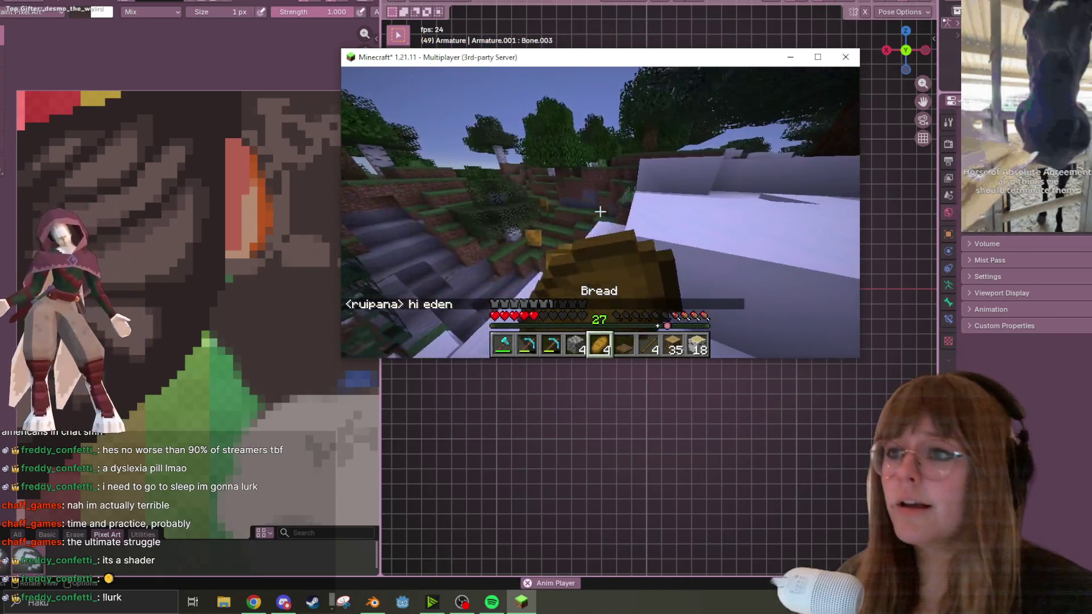
right_click(599, 211)
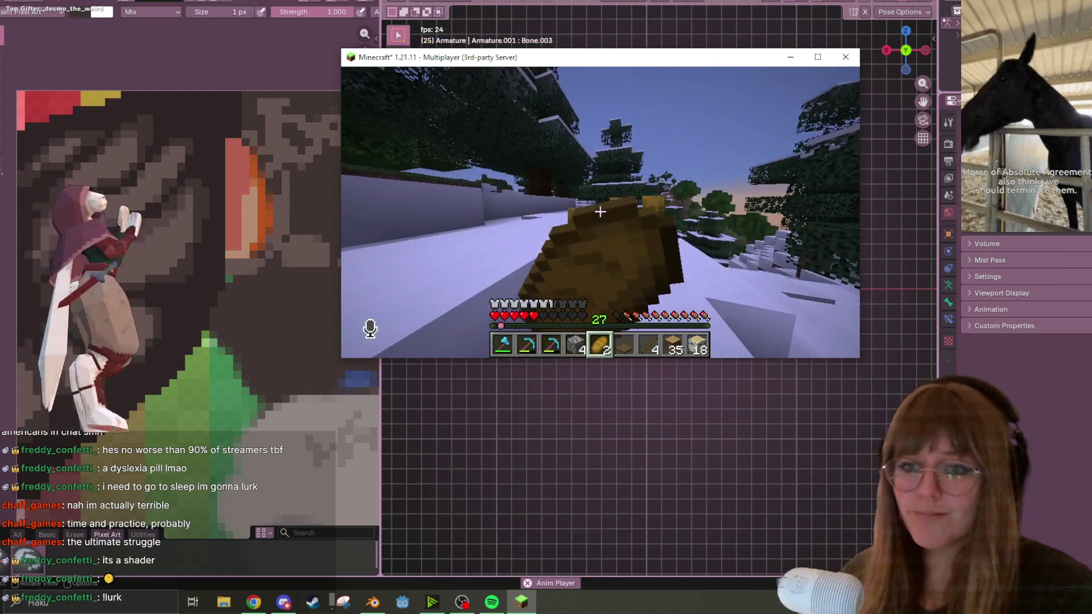
key(1)
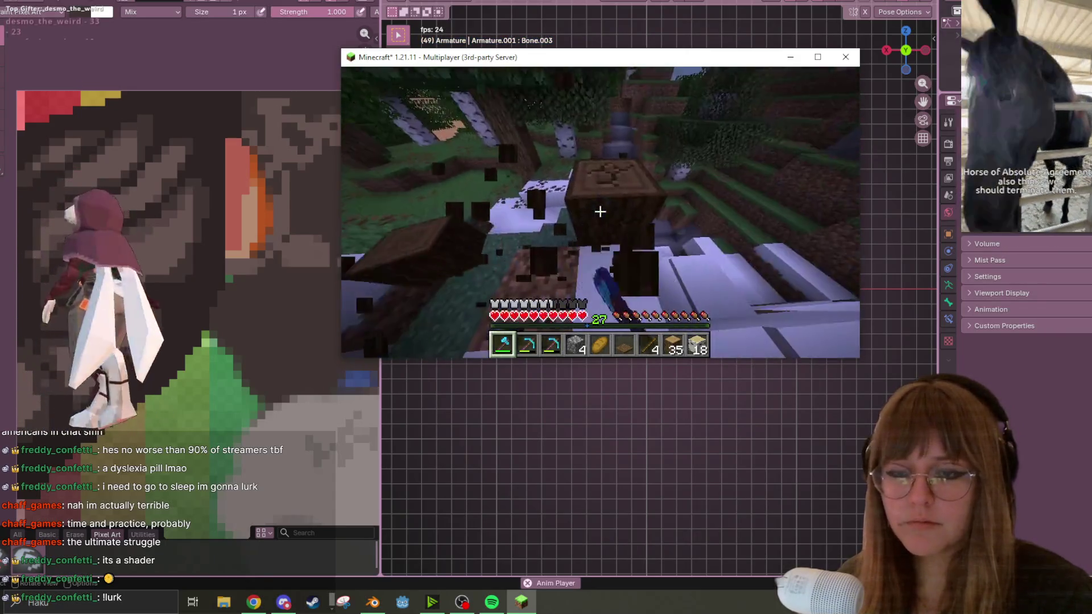
Step: Keep chopping the dark tree trunk with repeated hits, then pause the game
click(600, 212)
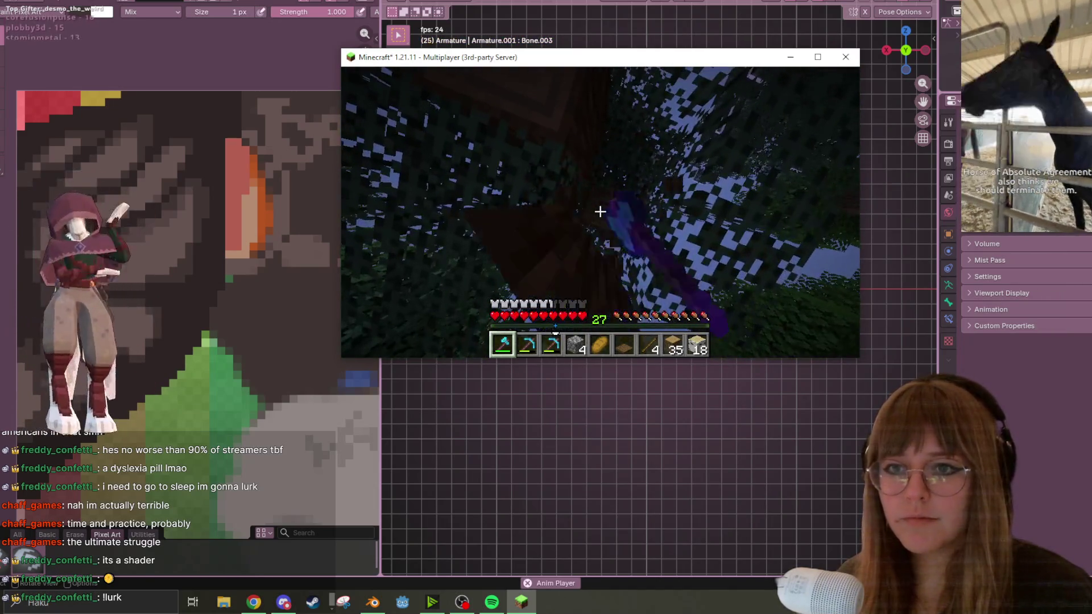
click(599, 211)
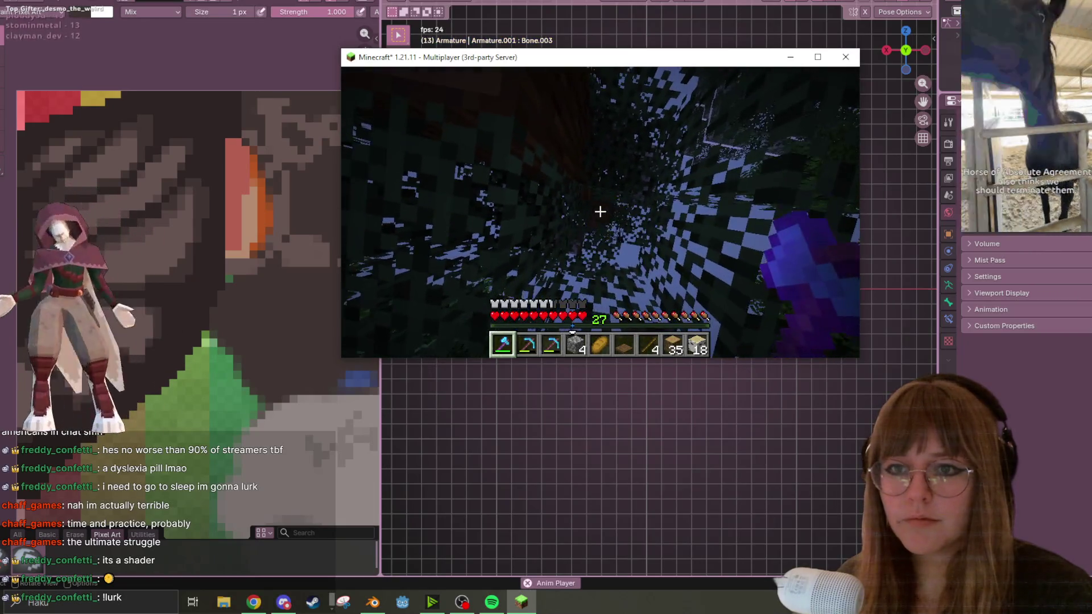
click(599, 211)
click(600, 212)
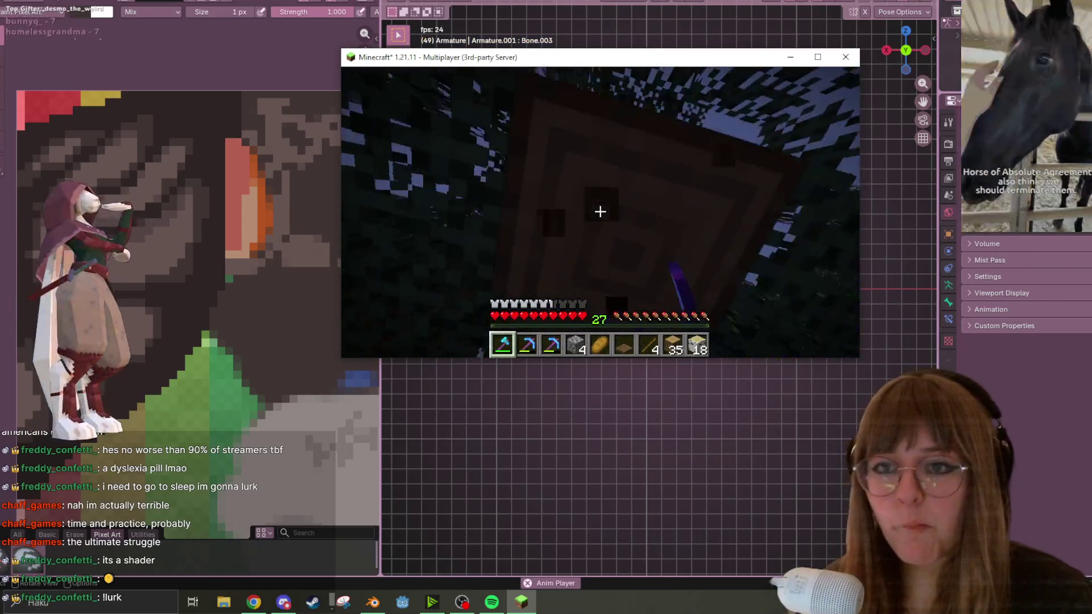
click(599, 212)
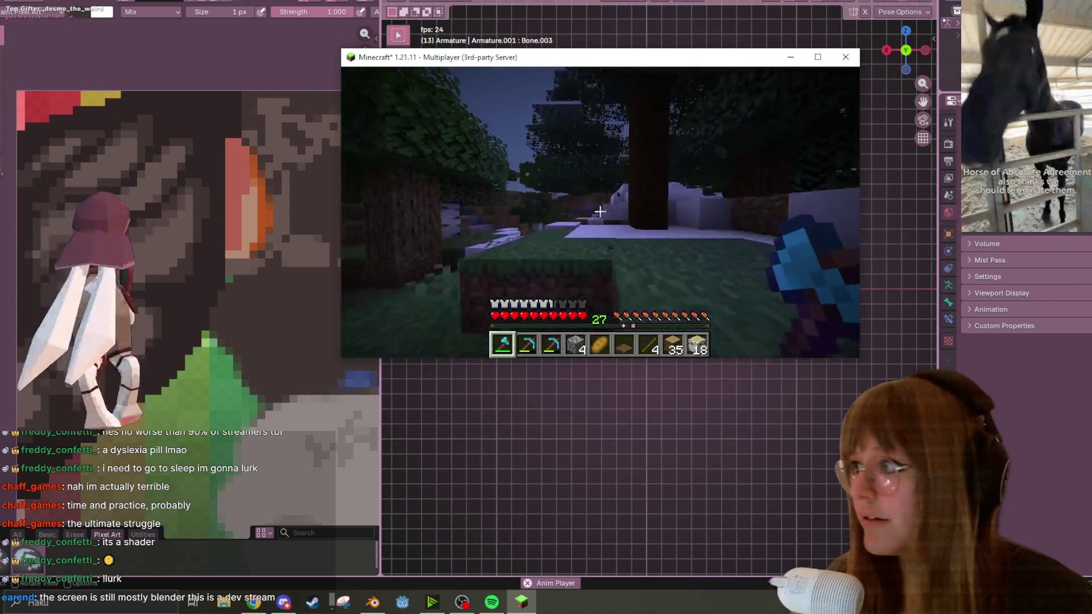
key(Escape)
Step: Drag the paused game window to the left side, resume, and chop tree trunks with the diamond axe
mouse_move(595, 60)
mouse_down()
mouse_move(754, 96)
mouse_move(856, 363)
mouse_move(358, 135)
mouse_move(301, 64)
mouse_move(283, 60)
mouse_up()
click(324, 163)
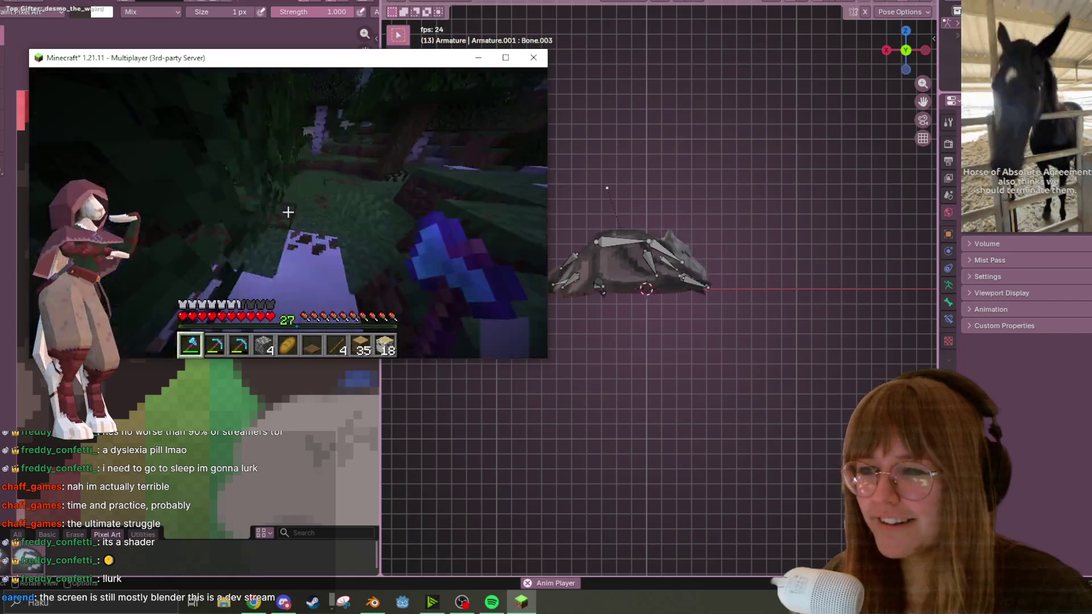
key(5)
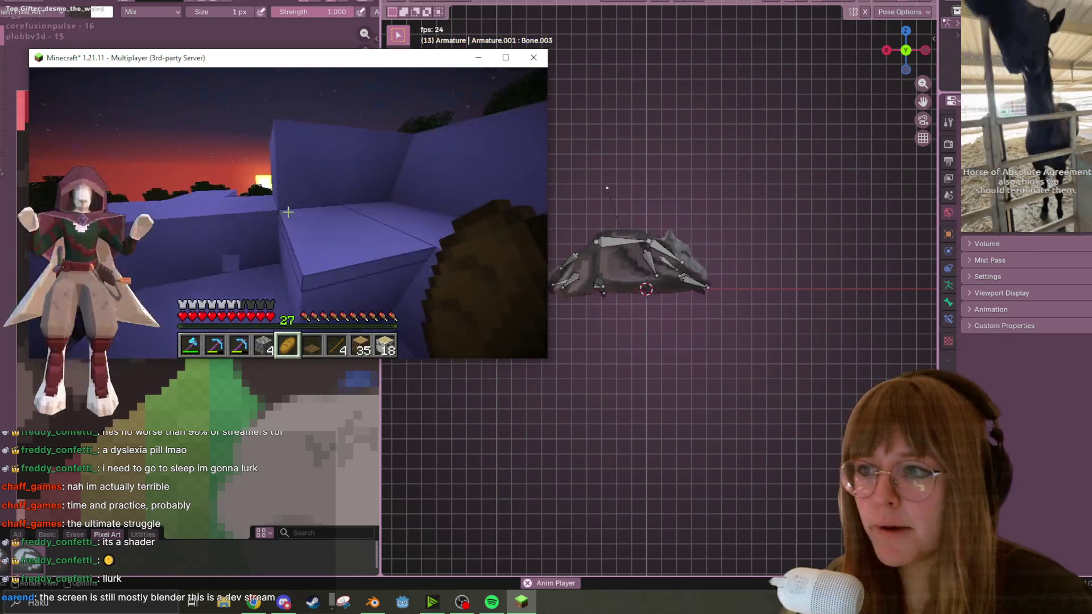
key(1)
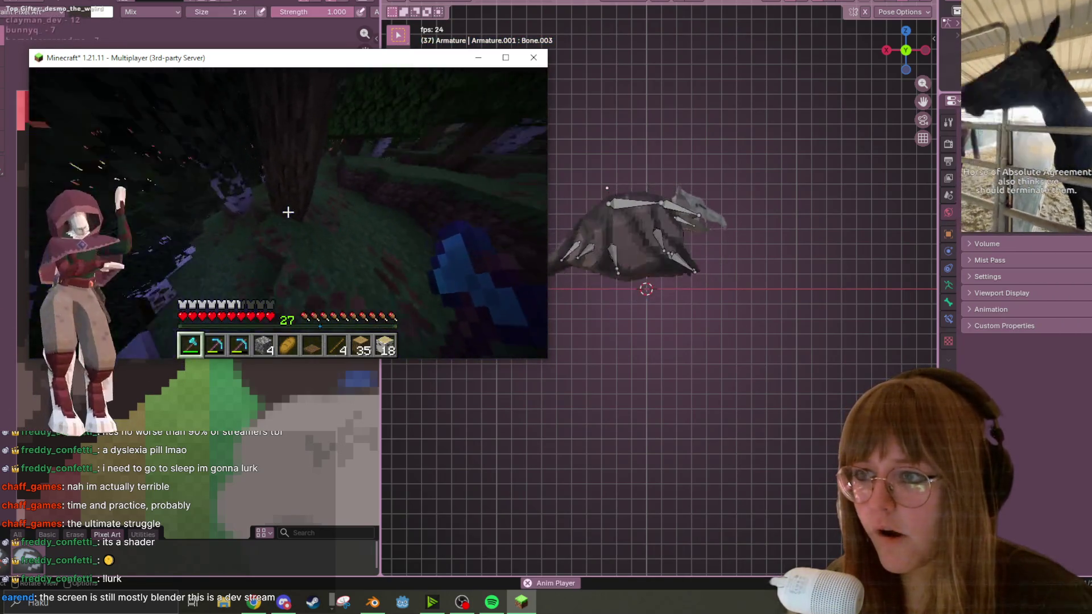
drag(287, 212, 288, 212)
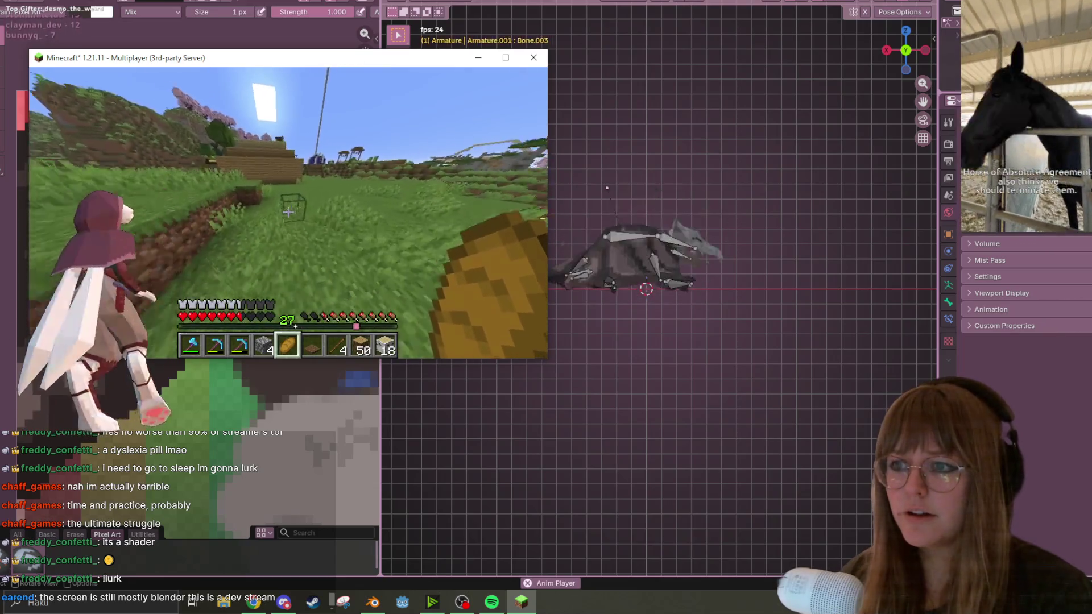
Step: Walk around the wooden house with the diamond axe, looking over its wall and corner
key(1)
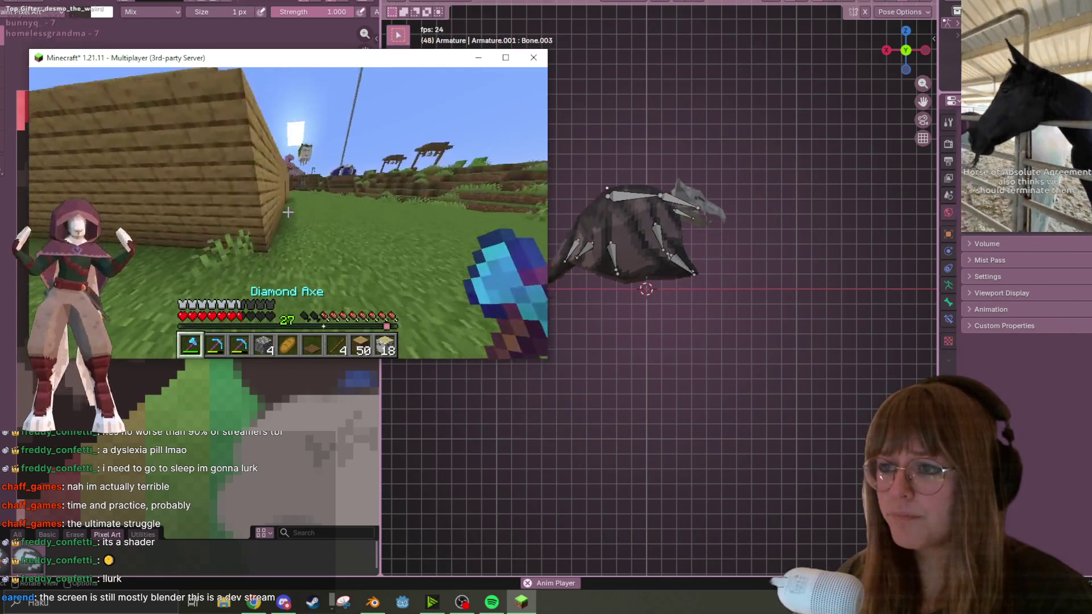
key(w)
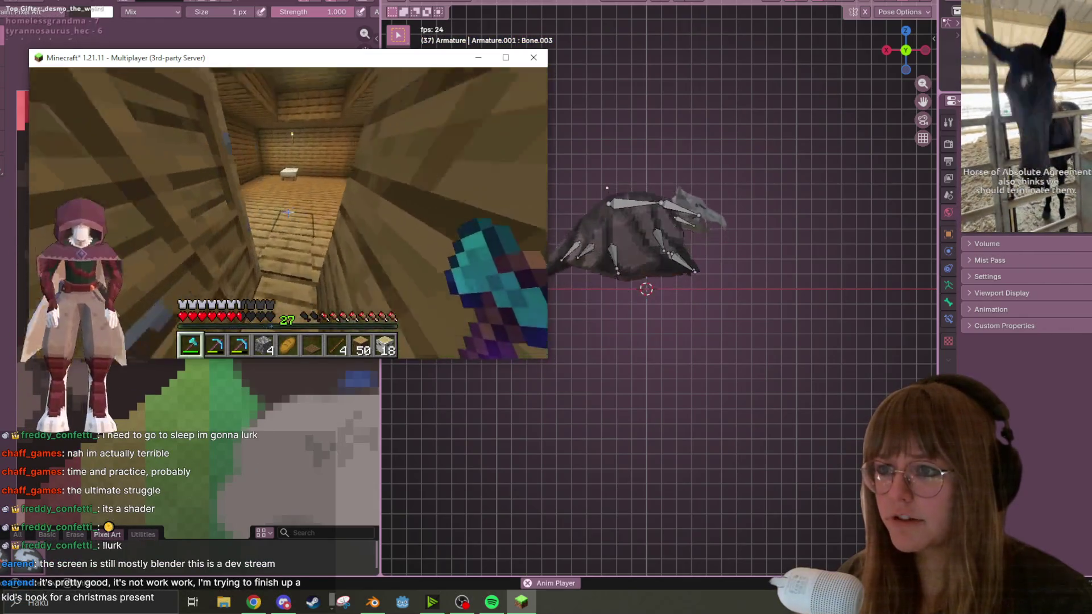
key(w)
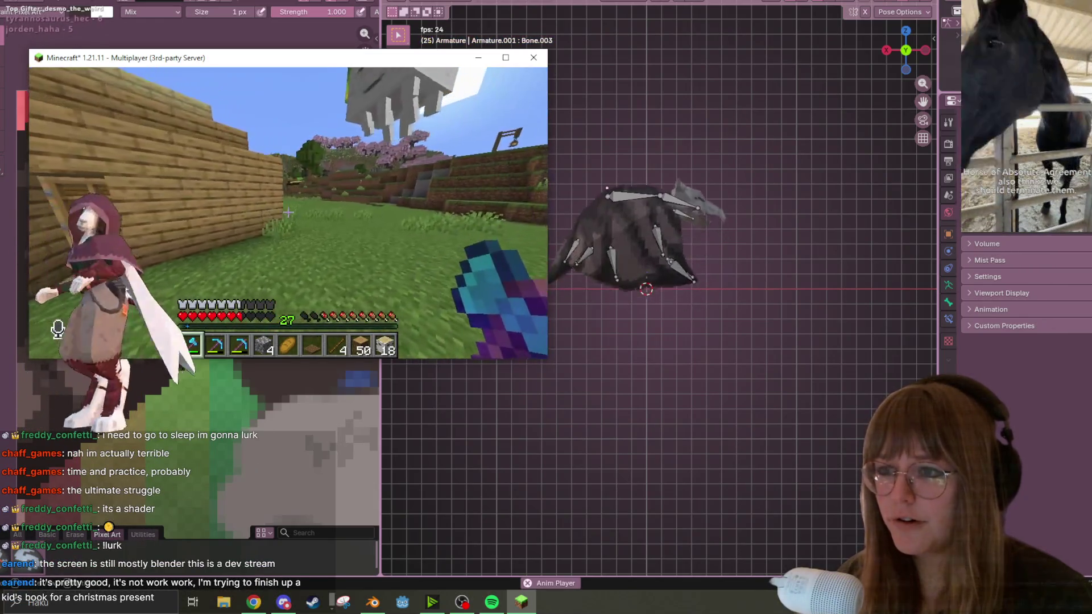
key(w)
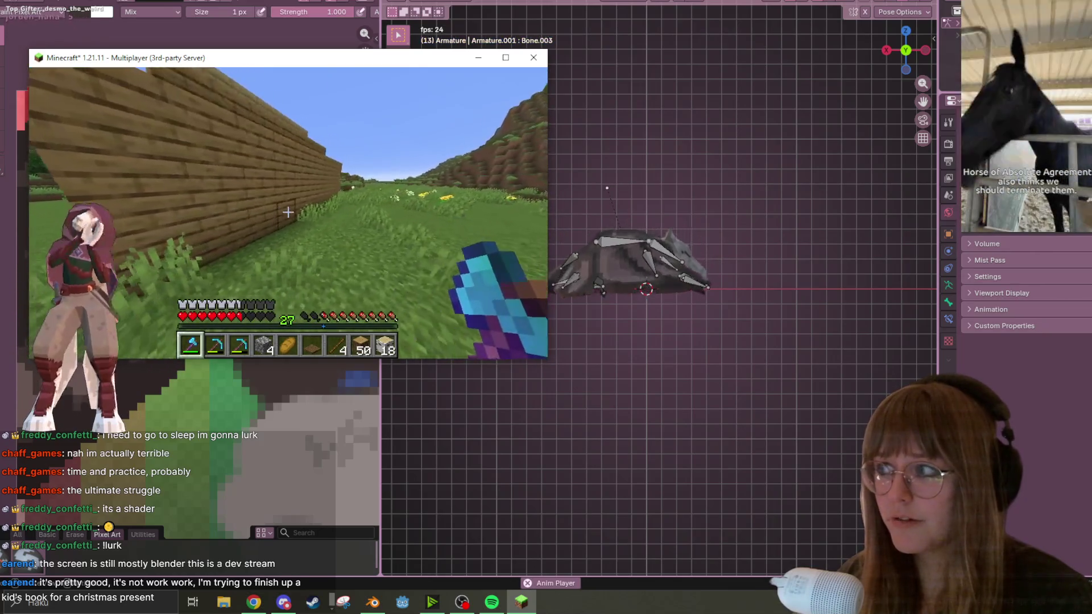
key(w)
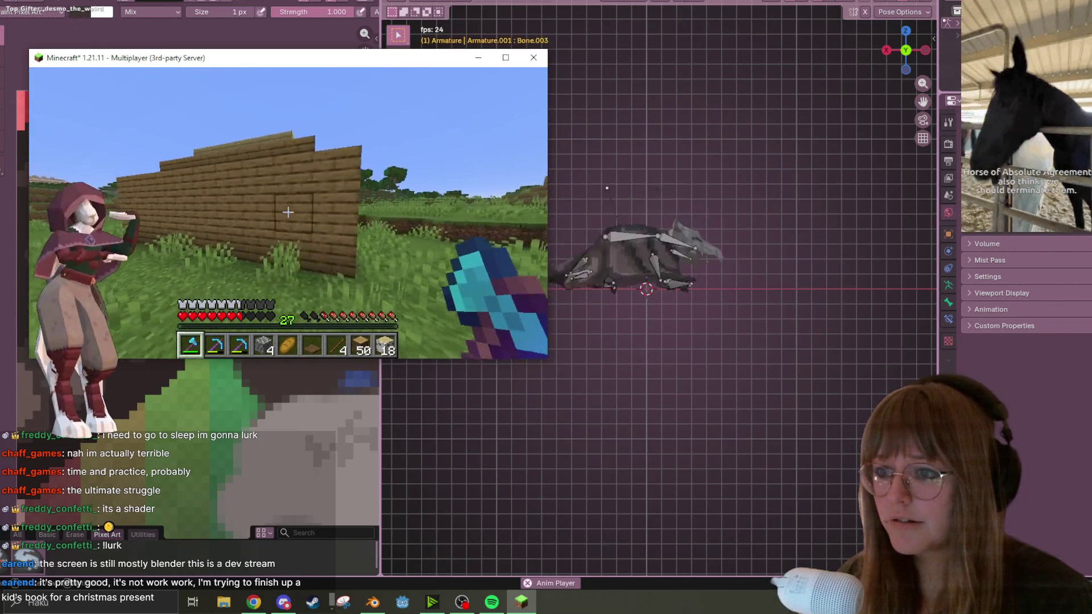
scroll(288, 213, down, 5)
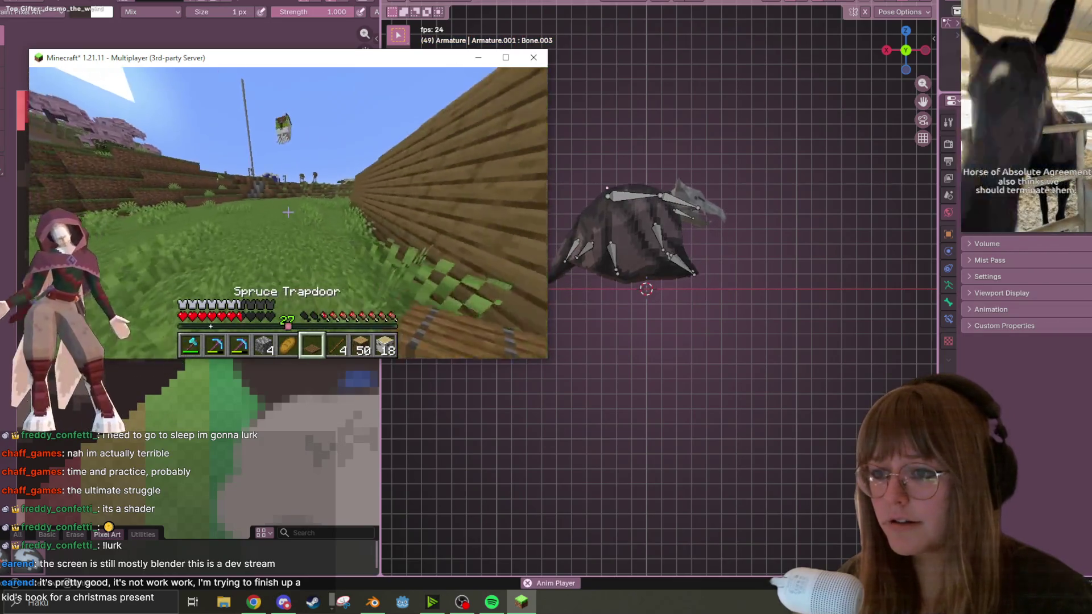
scroll(287, 213, up, 5)
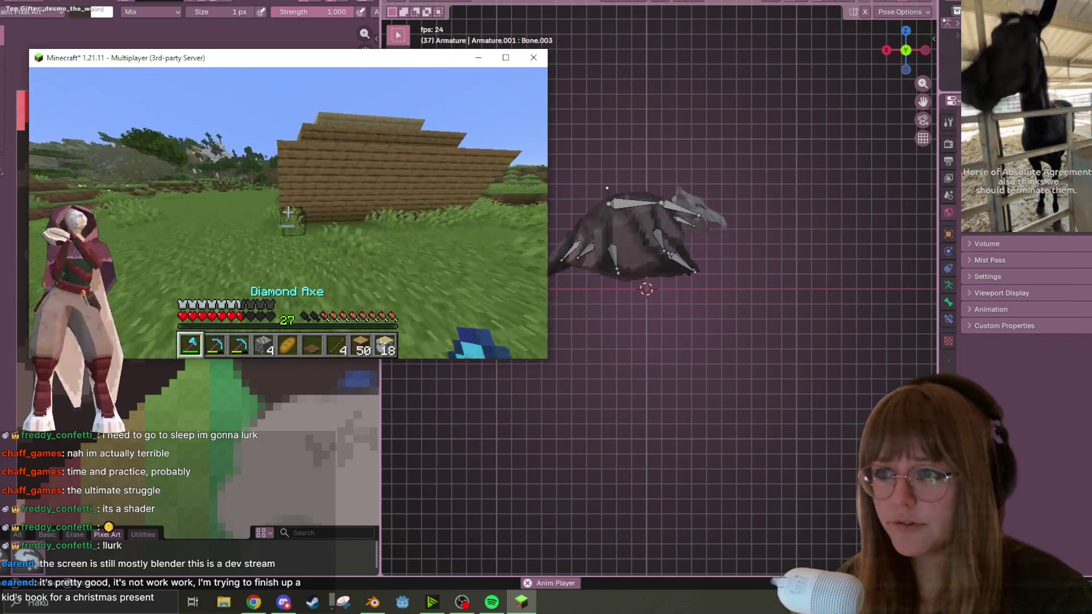
Step: Enter the wooden house, open and close its chest, then back out holding bread
key(w)
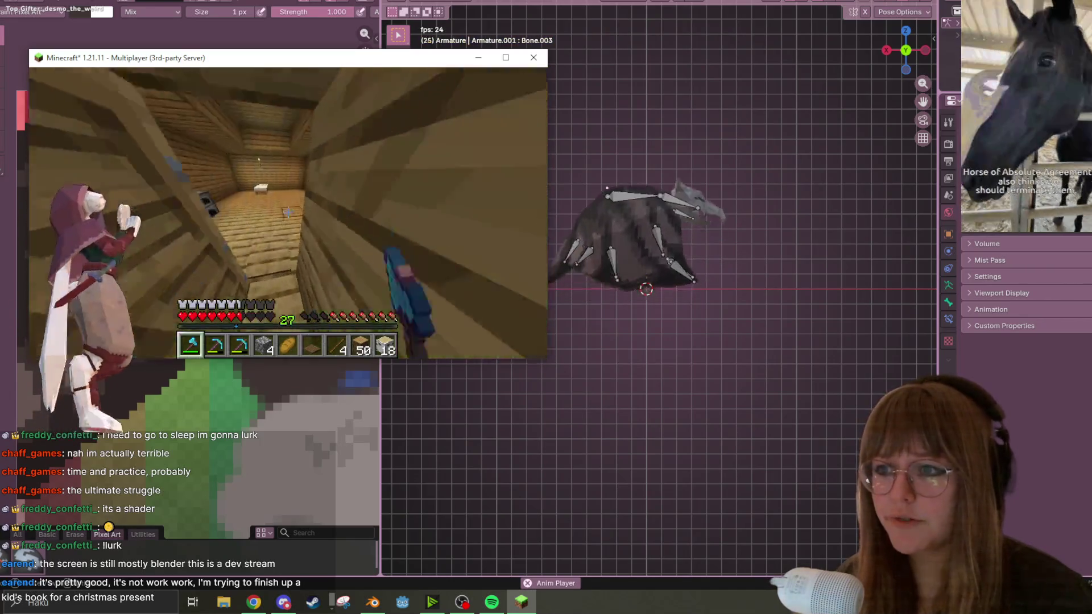
right_click(288, 212)
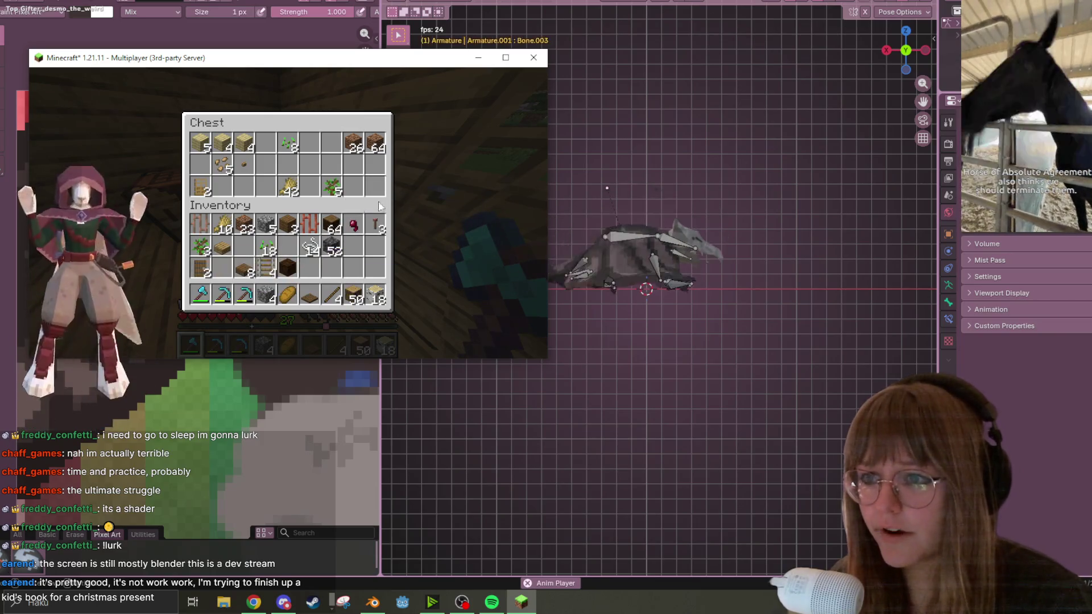
key(e)
key(w)
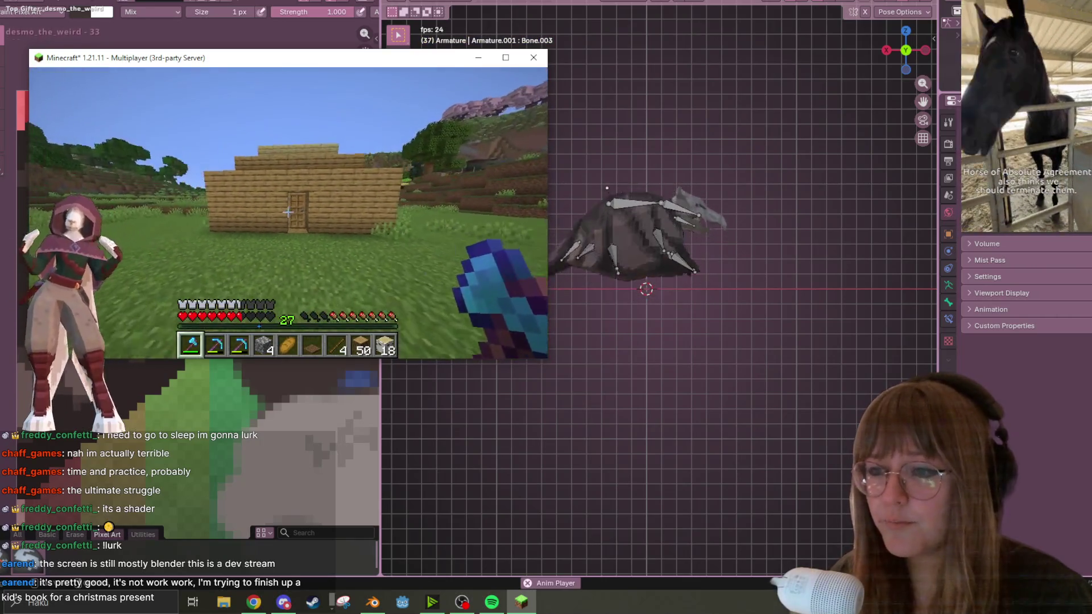
key(s)
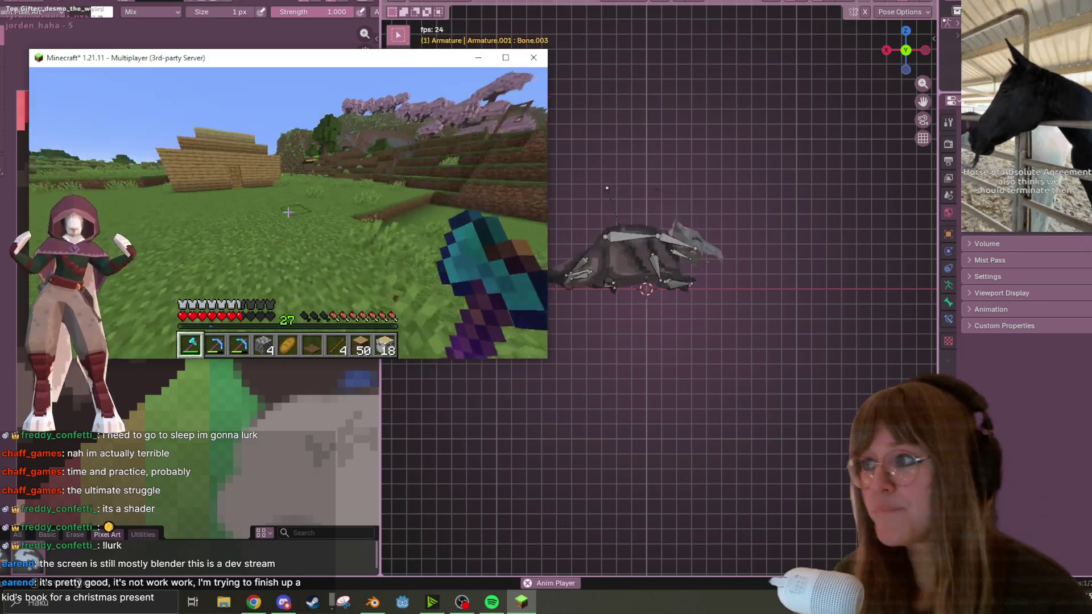
key(5)
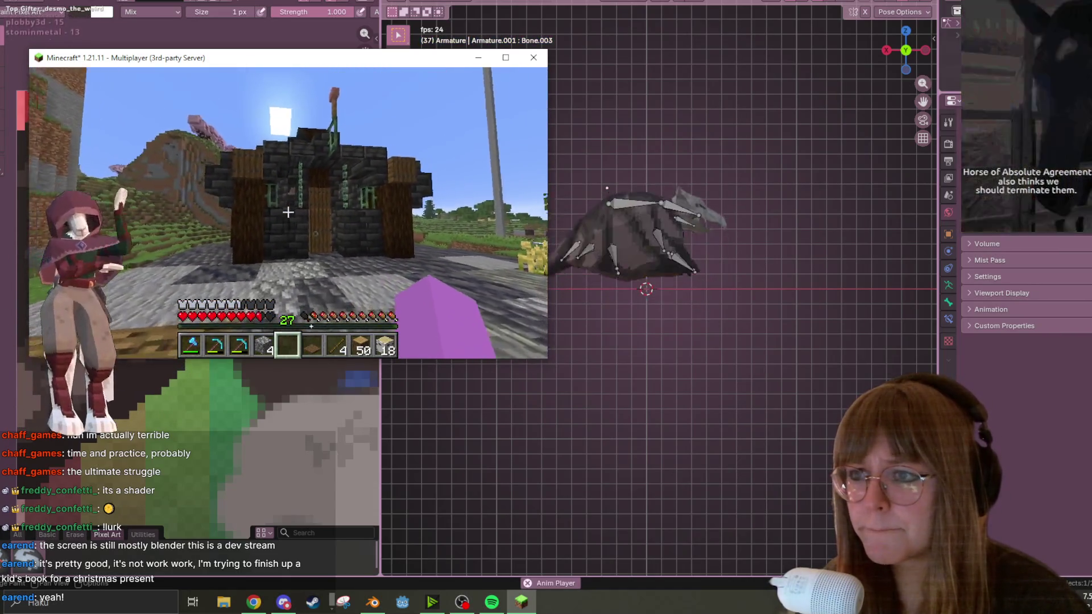
Step: Check the creative inventory and the large chest, then pause and resume the game
key(e)
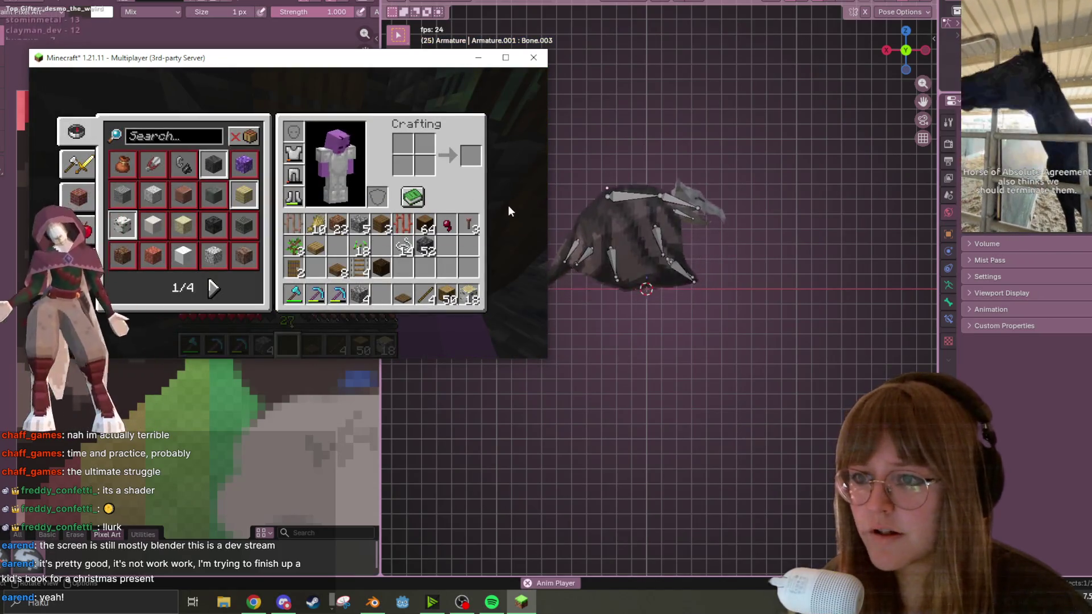
key(e)
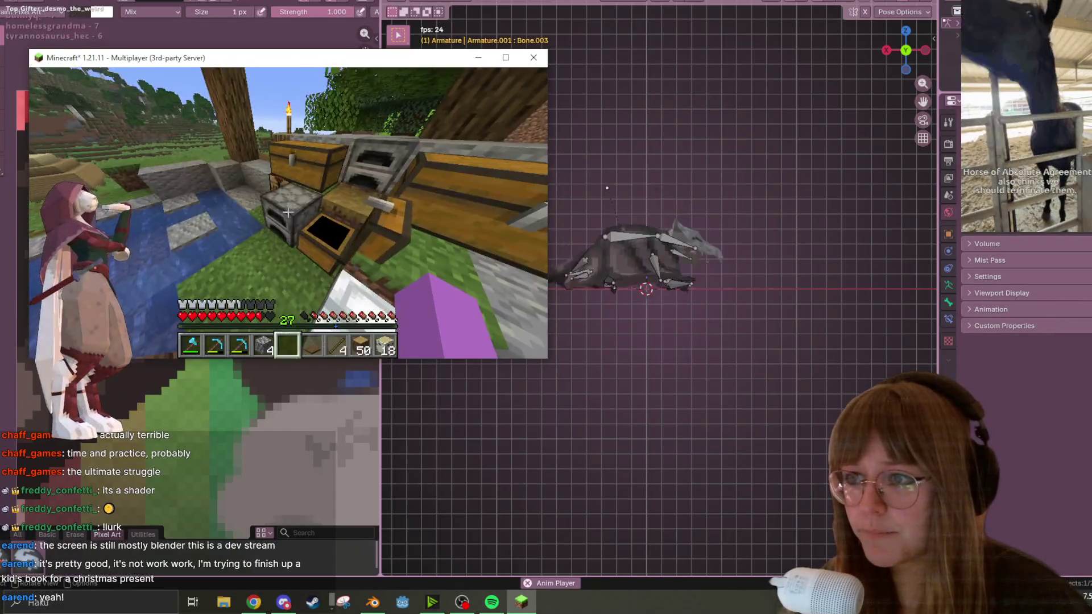
right_click(288, 211)
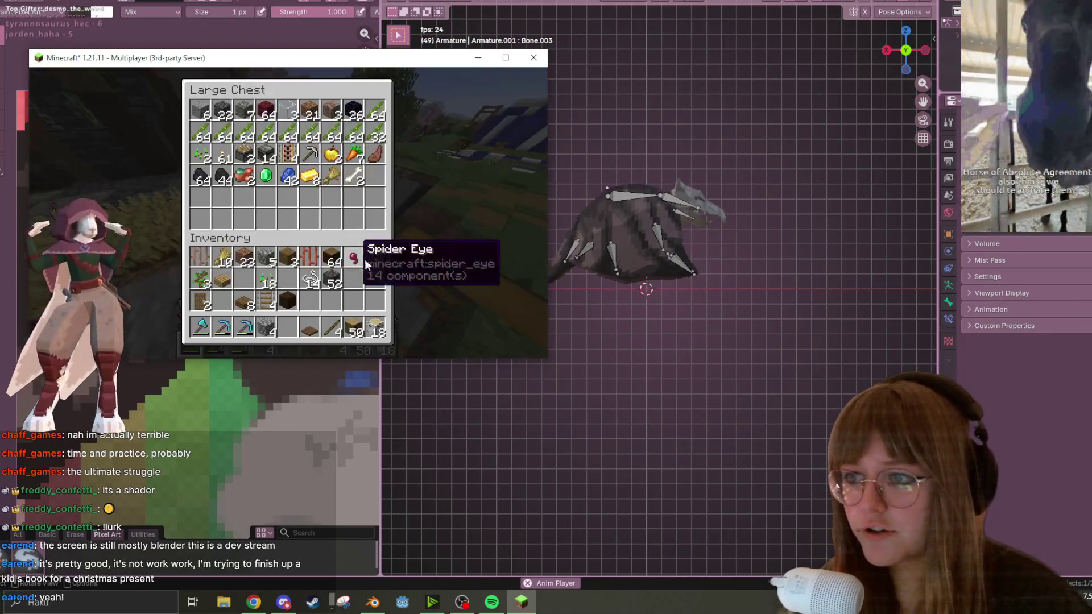
key(Escape)
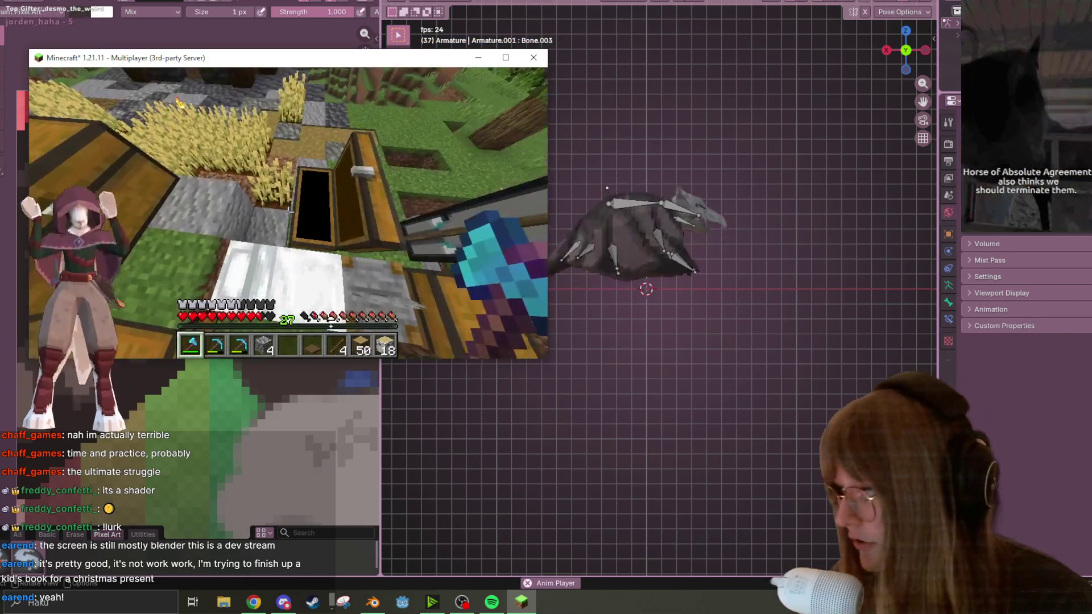
key(Escape)
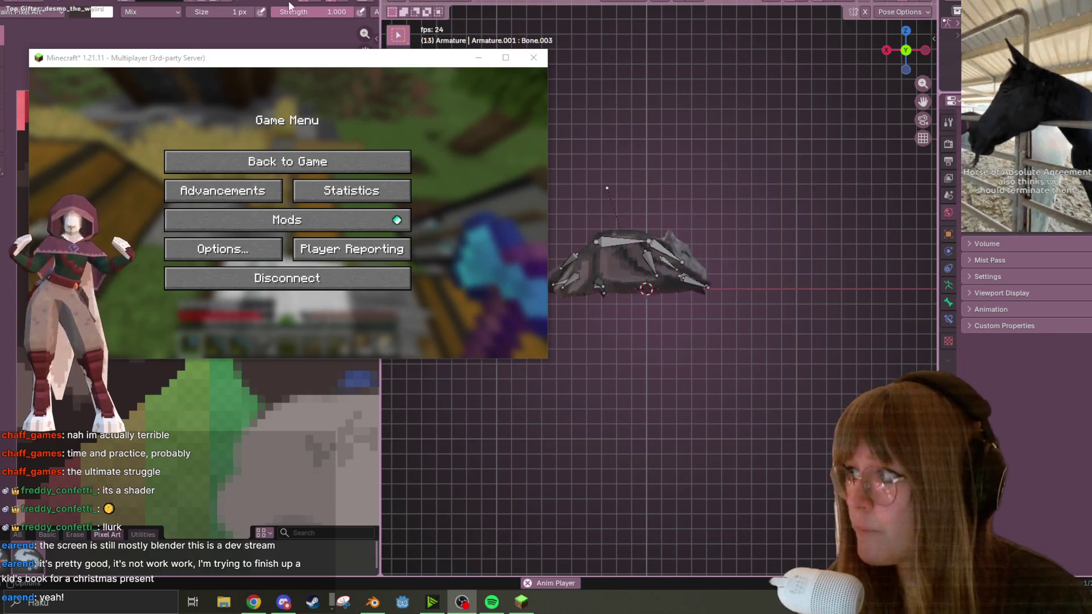
click(288, 162)
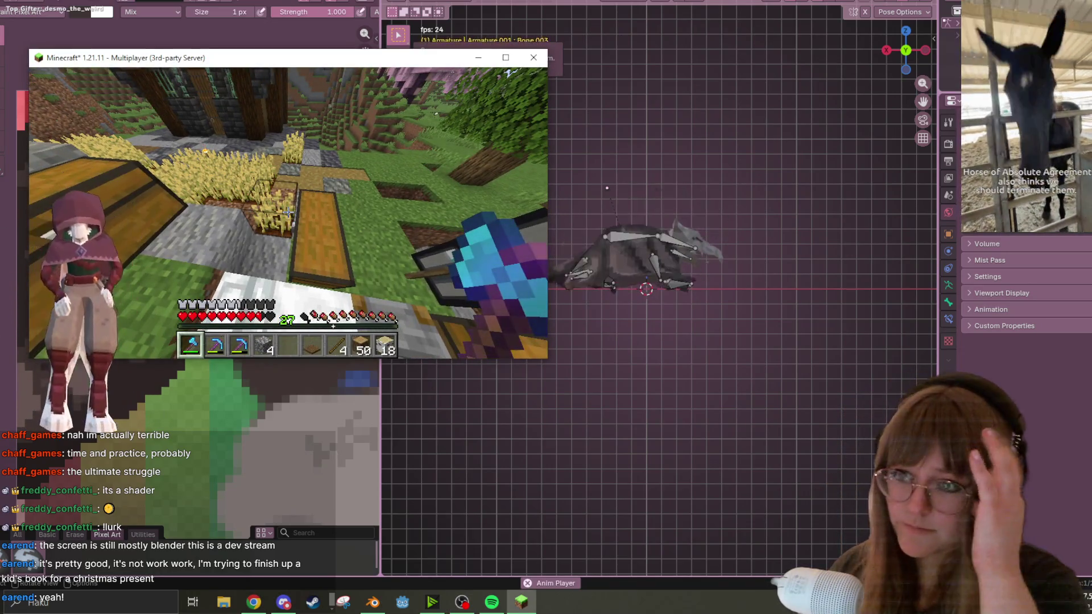
Step: Move the 52 Cobbled Deepslate and the spruce log stack into the hotbar, then check the large chest
key(e)
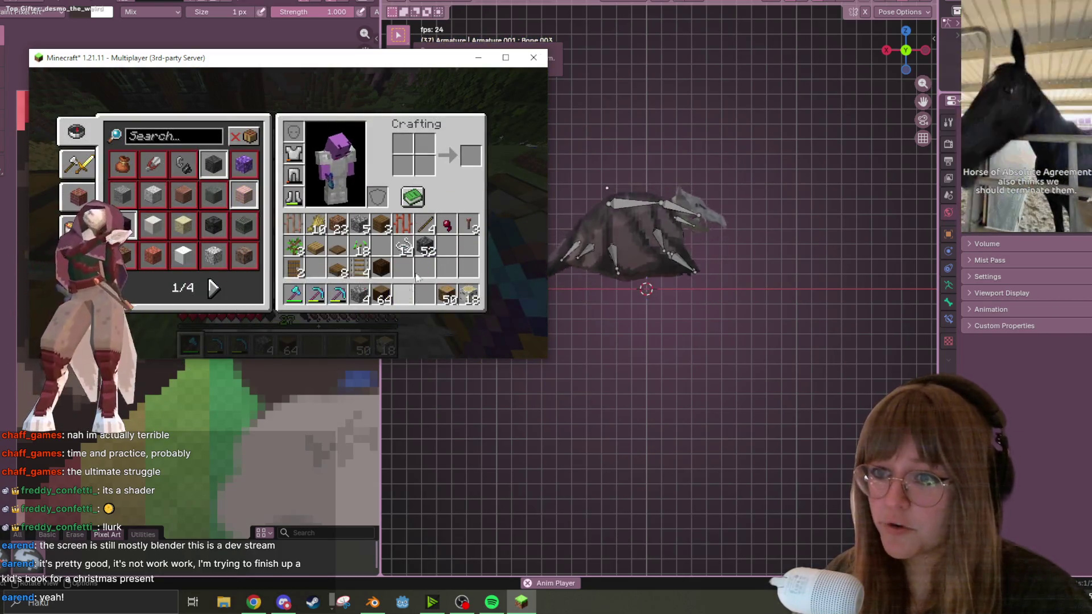
click(425, 246)
click(403, 294)
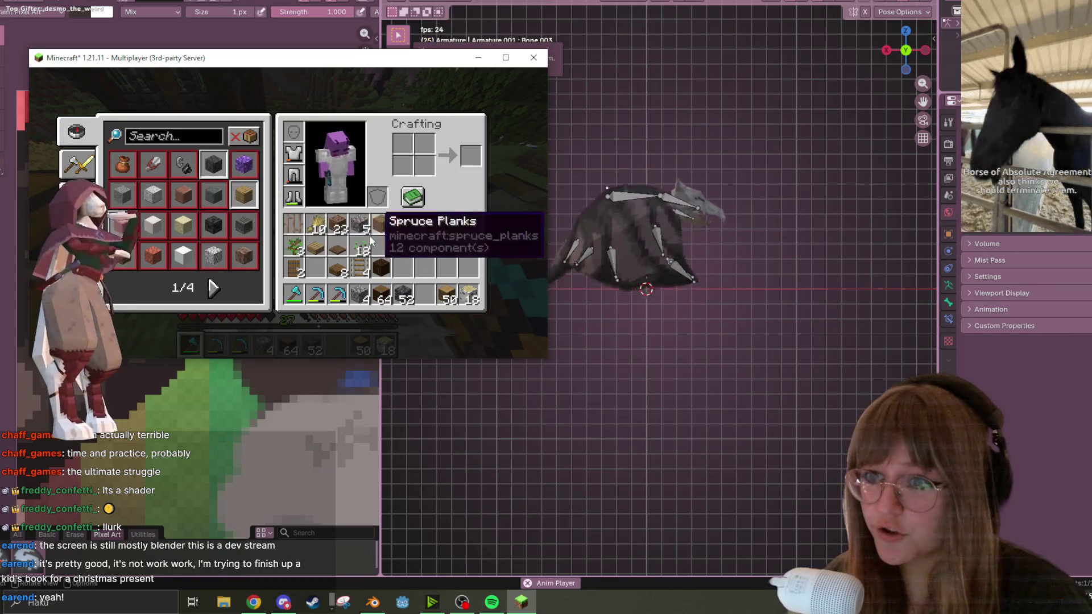
shift+click(336, 250)
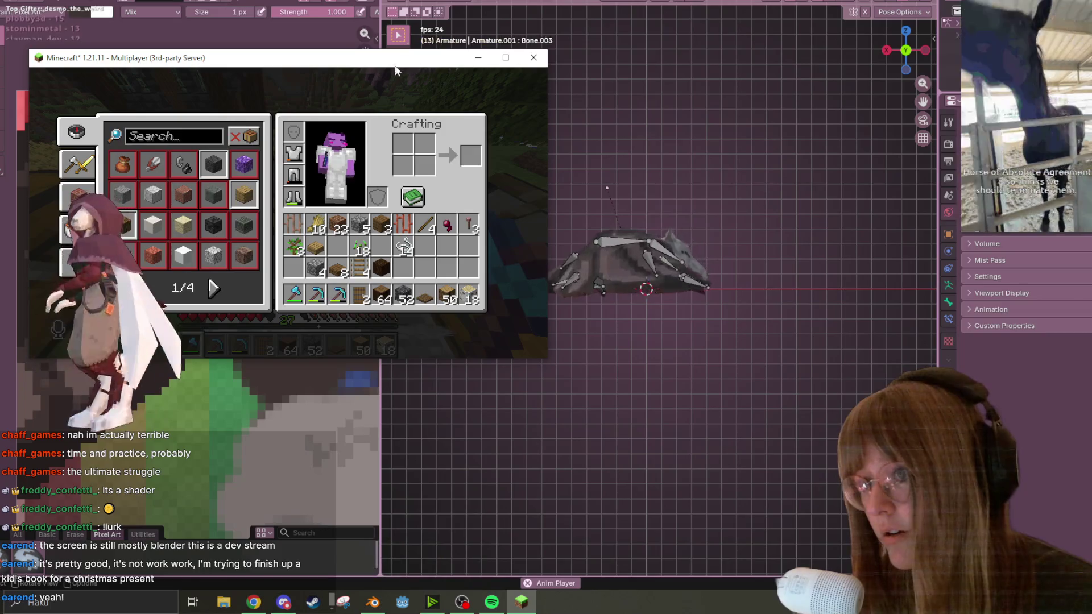
key(e)
right_click(288, 213)
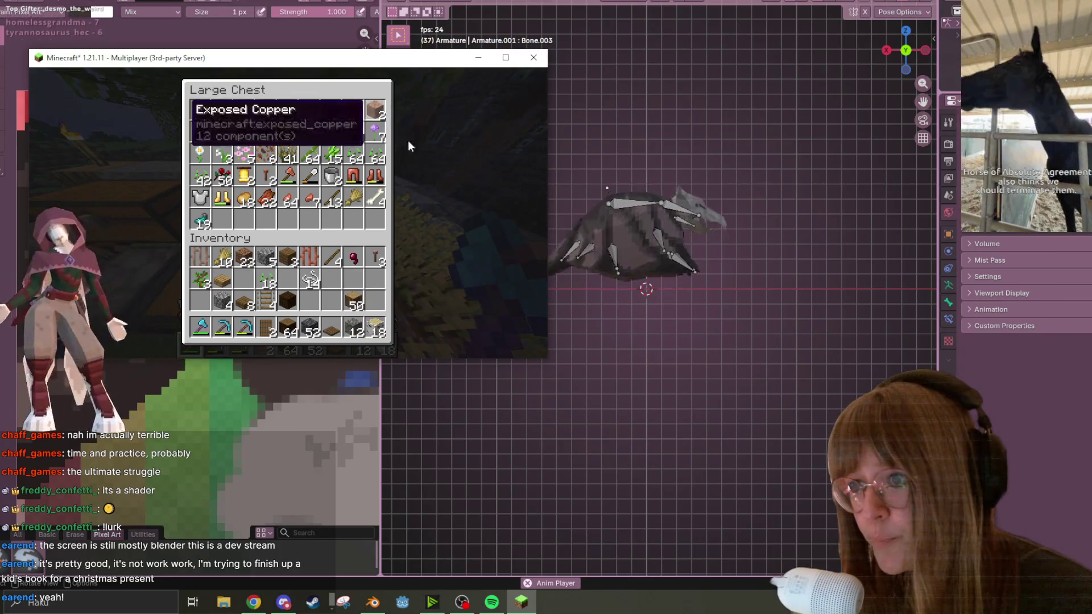
key(e)
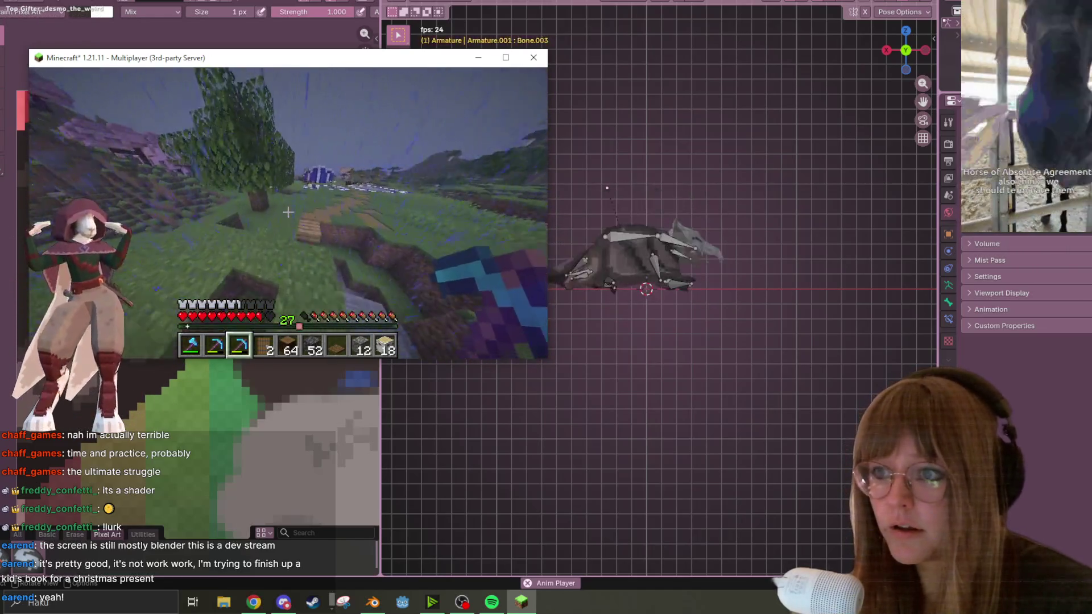
Step: Place a stonecutter and two spruce logs beside the pit, then pick up Cobbled Deepslate
key(e)
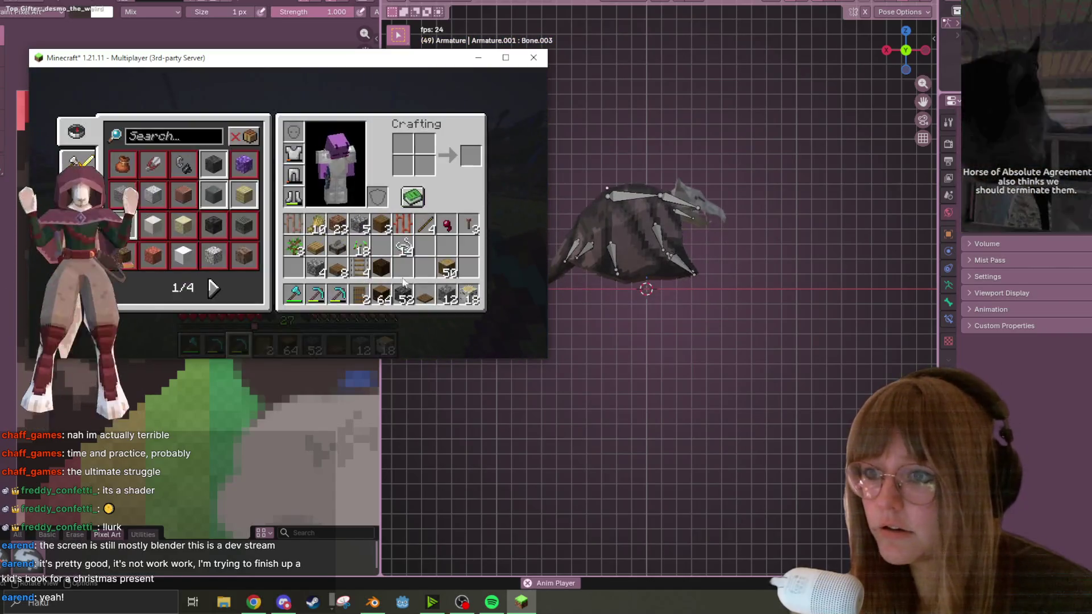
key(e)
scroll(288, 212, up, 3)
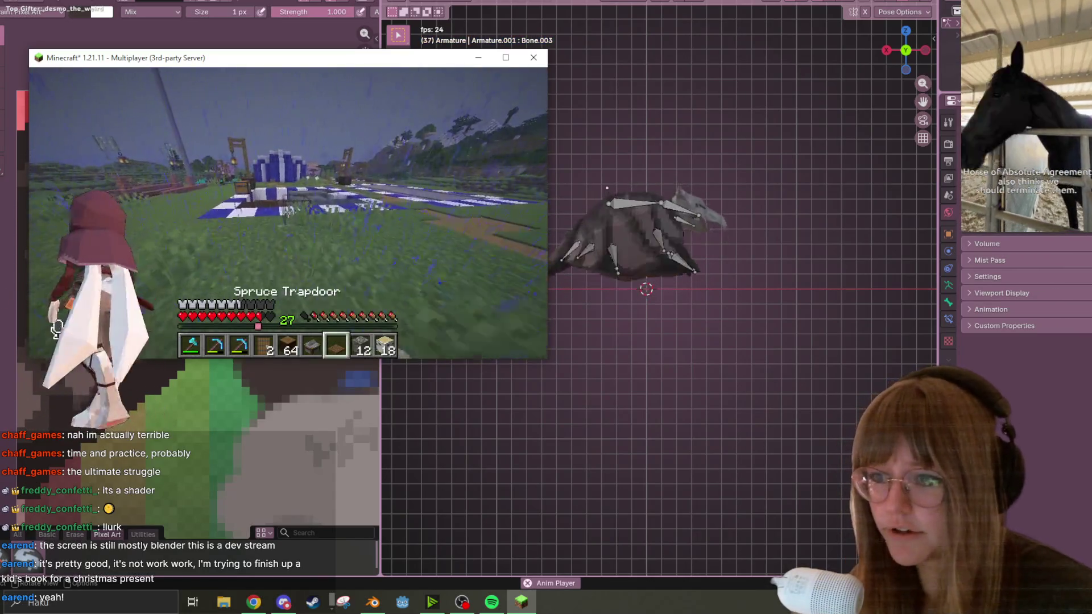
right_click(288, 212)
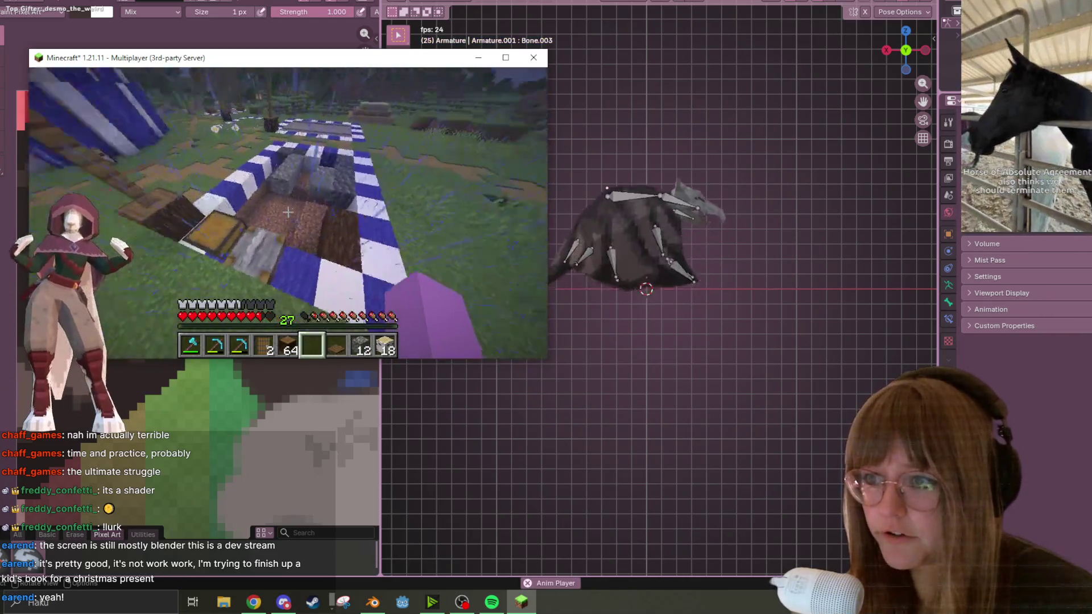
scroll(288, 212, up, 1)
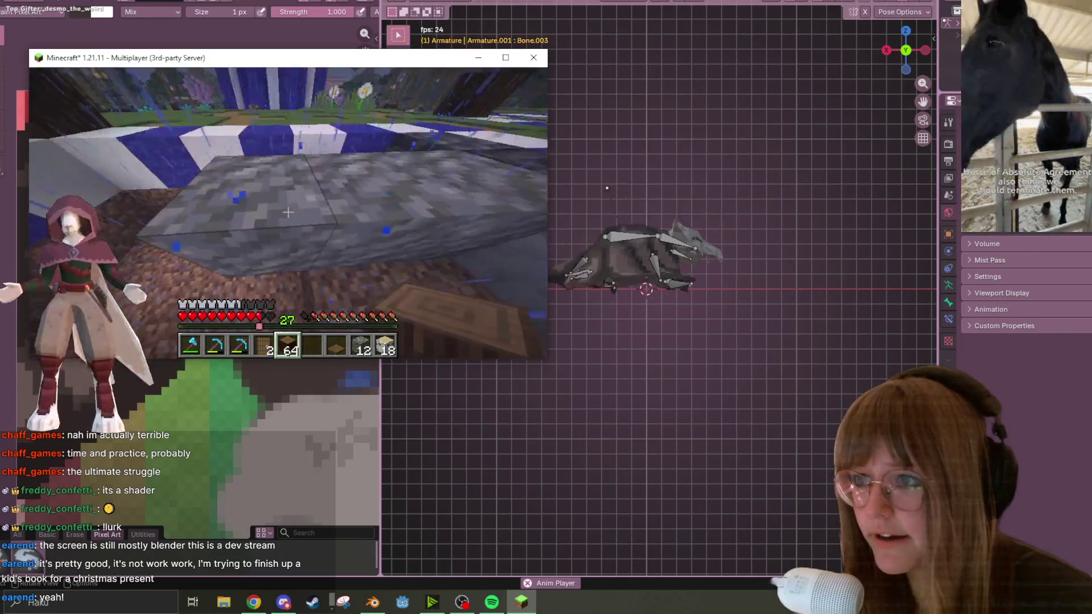
right_click(288, 212)
right_click(288, 212)
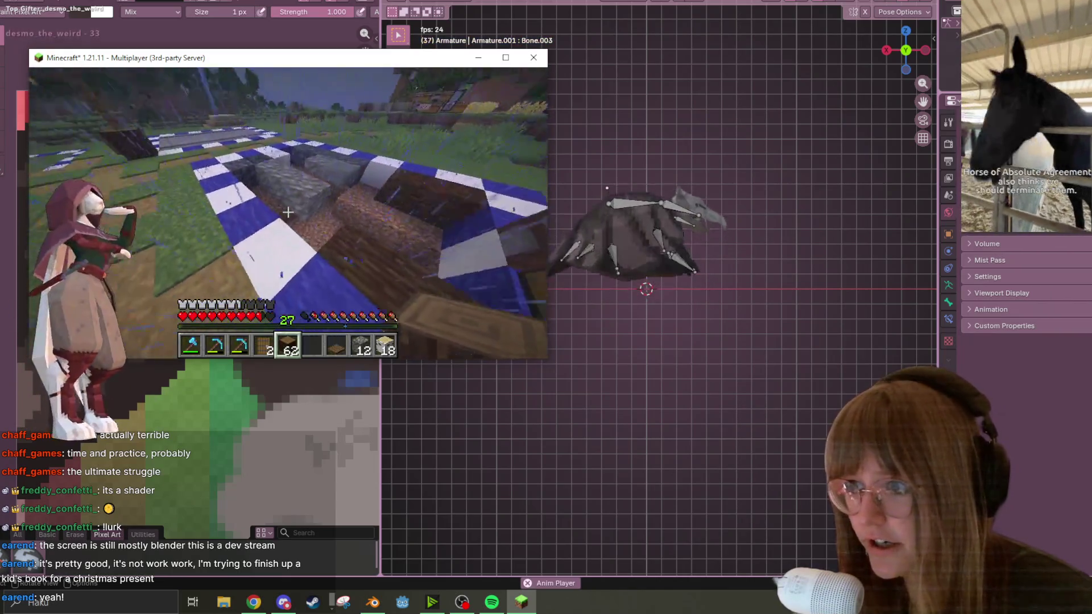
middle_click(288, 212)
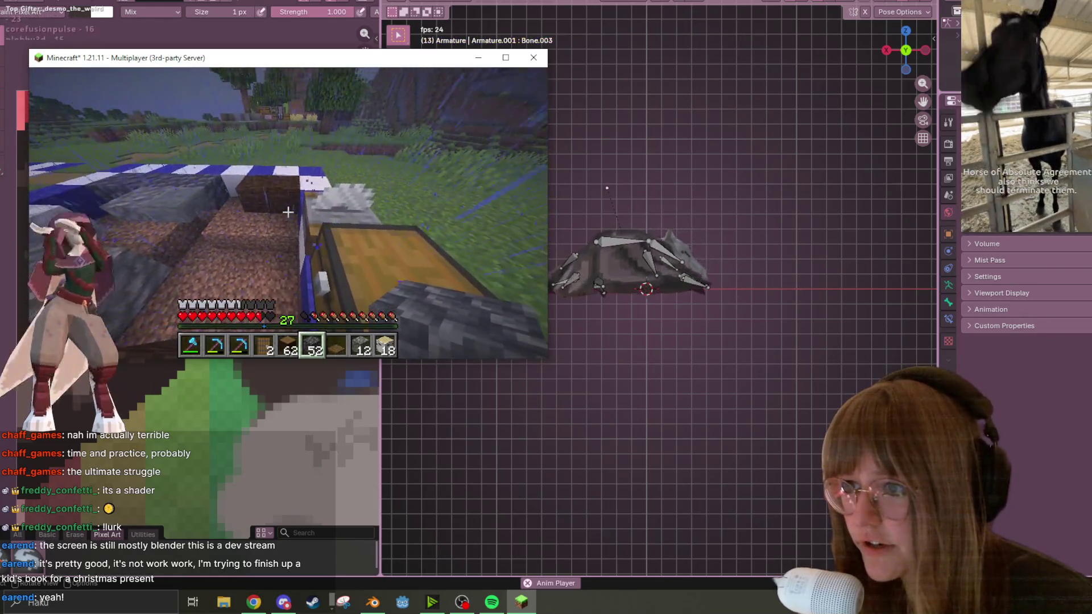
Step: Place two Smooth Basalt blocks beside the chest on the checkered floor
right_click(288, 212)
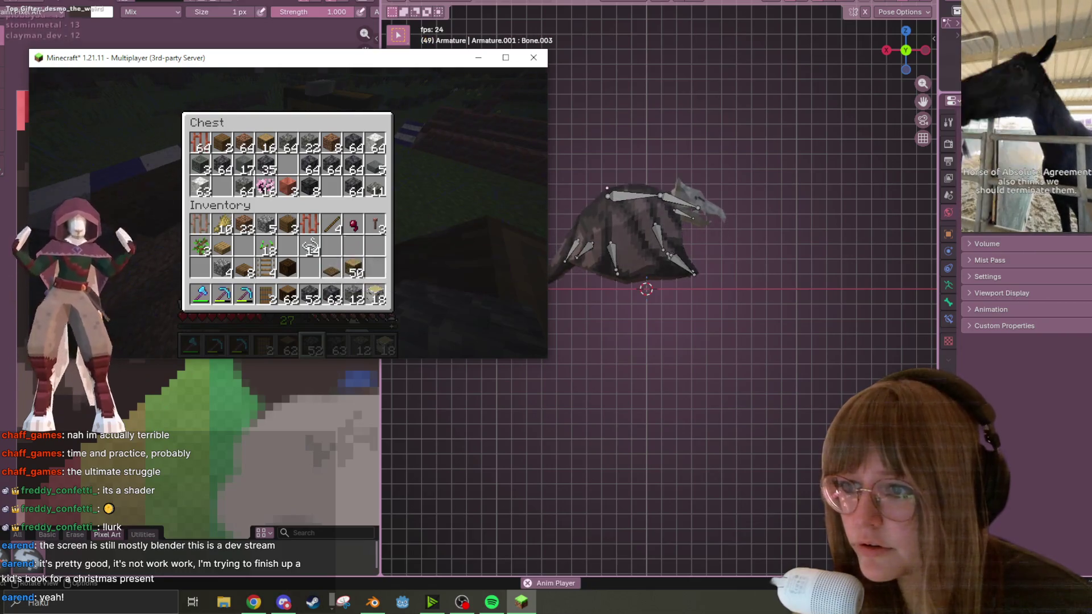
key(e)
scroll(289, 212, down, 1)
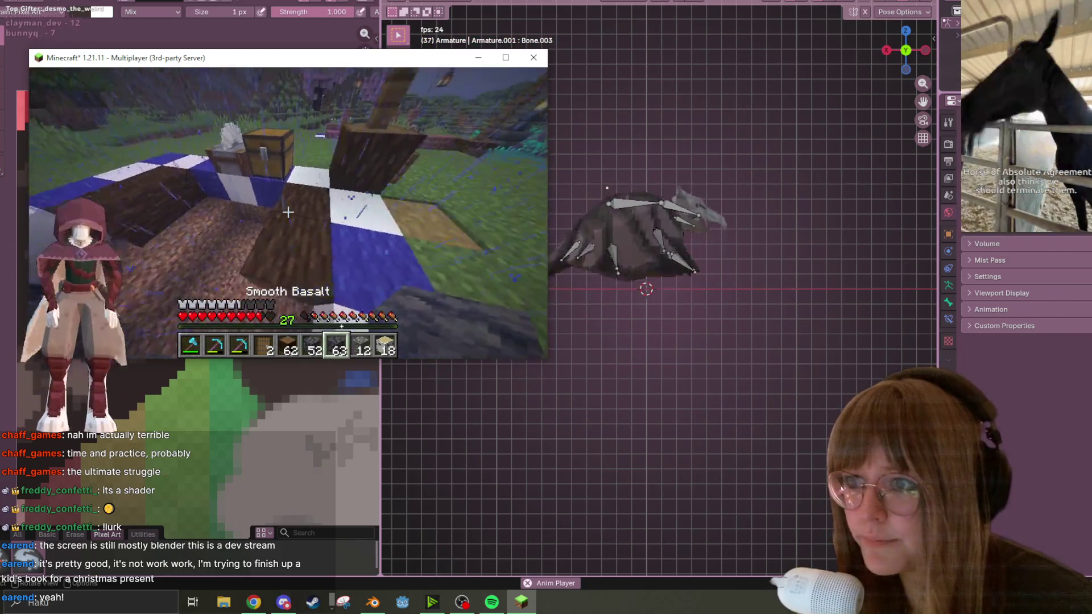
right_click(288, 212)
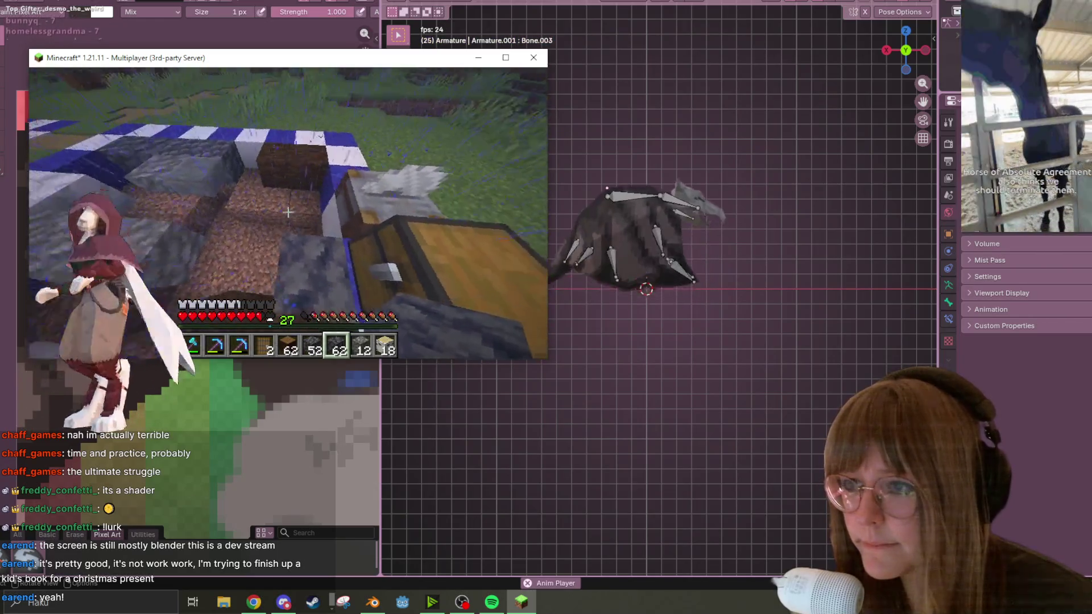
right_click(288, 213)
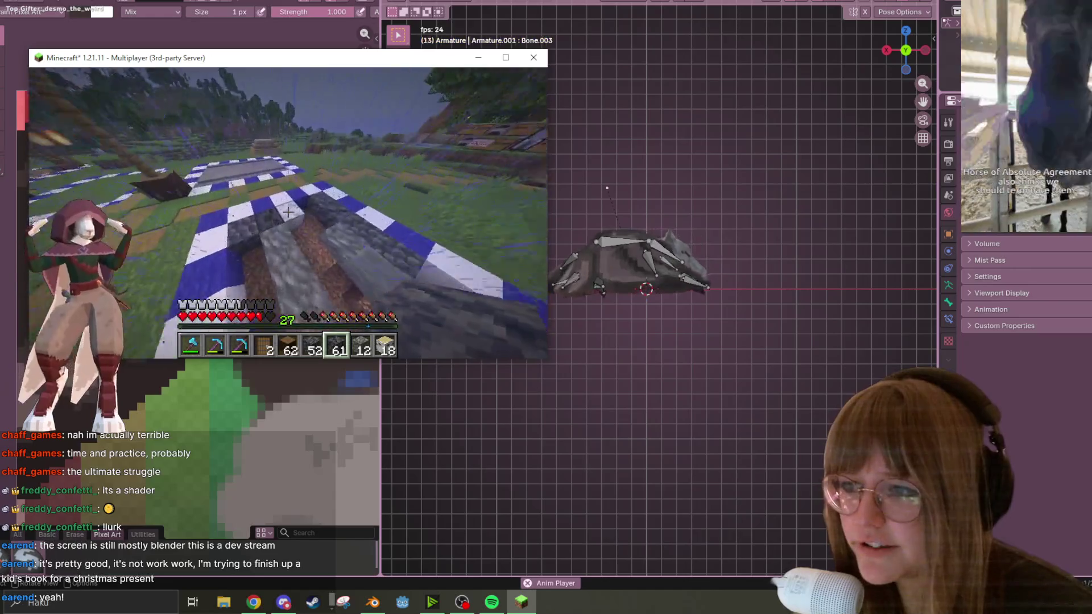
scroll(287, 212, up, 3)
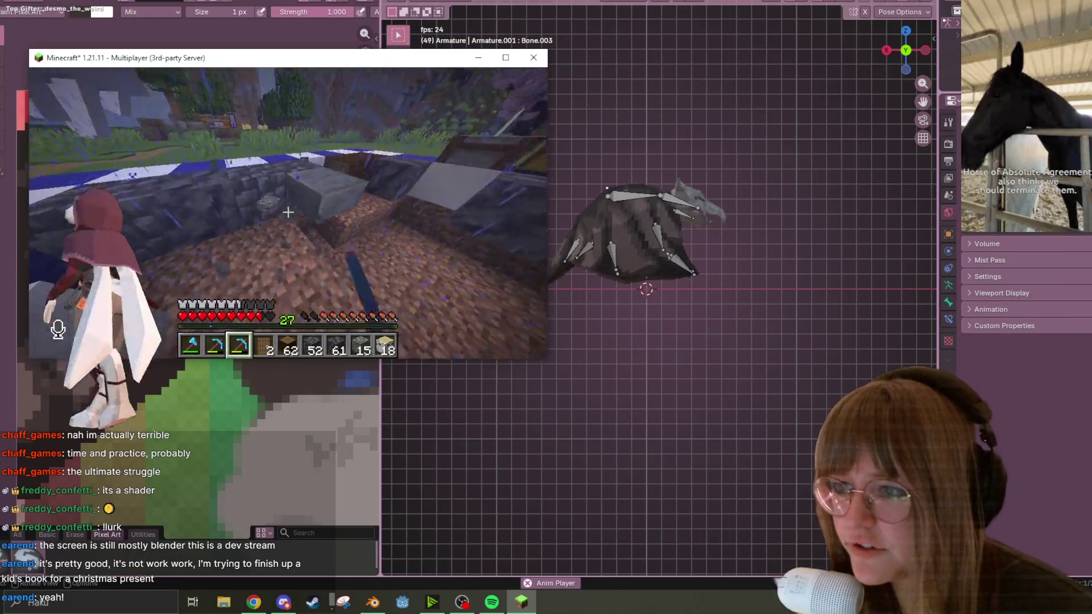
Step: Move the 15 Tuff stack into the hotbar, try the bed, then disconnect from the server
key(e)
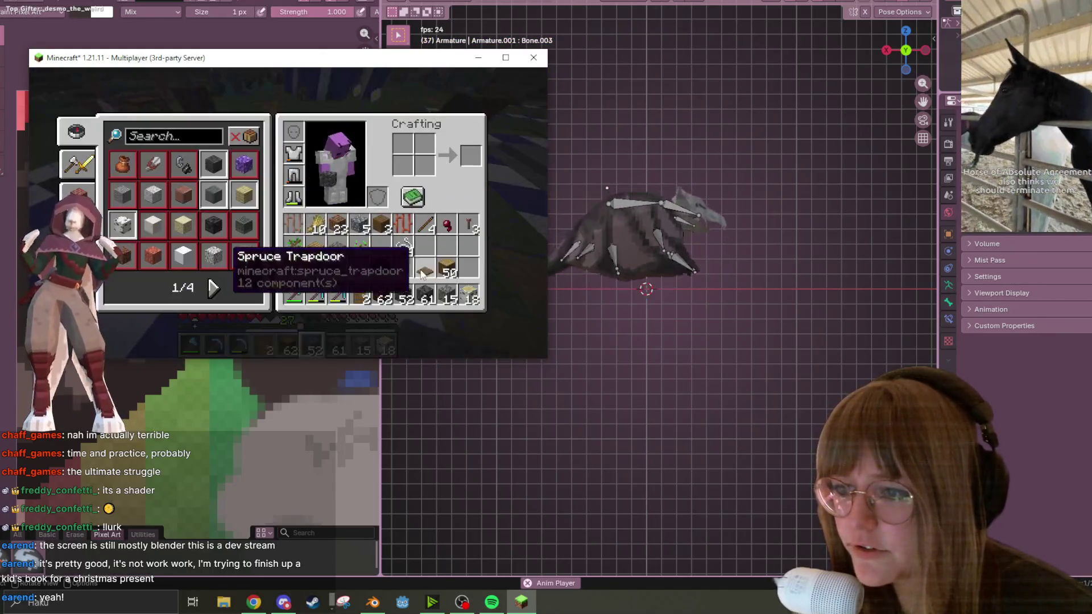
shift+click(381, 246)
key(e)
scroll(287, 212, up, 1)
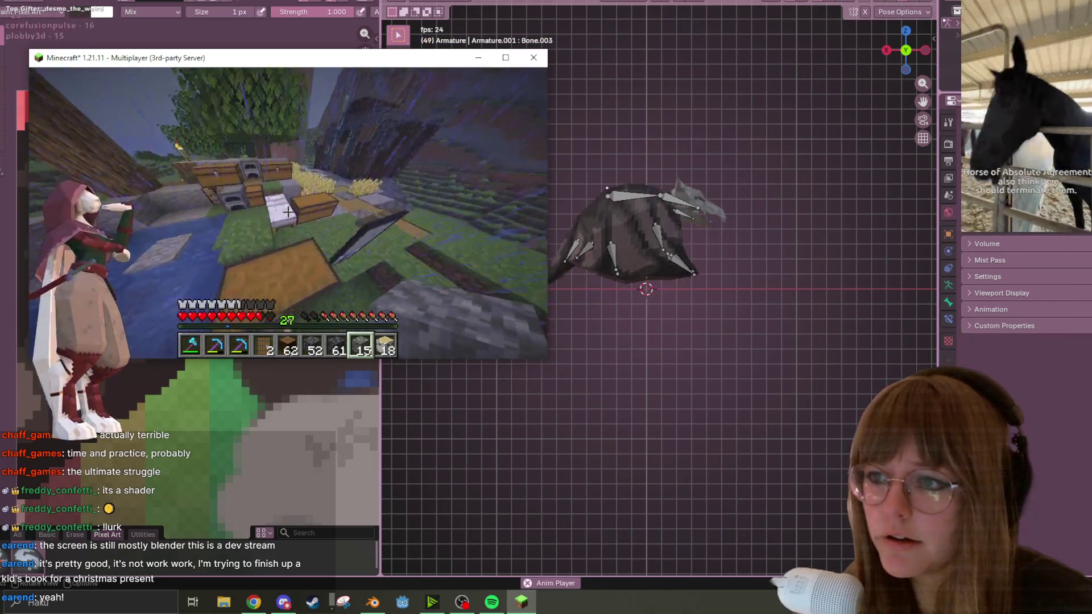
right_click(288, 212)
key(Escape)
click(284, 277)
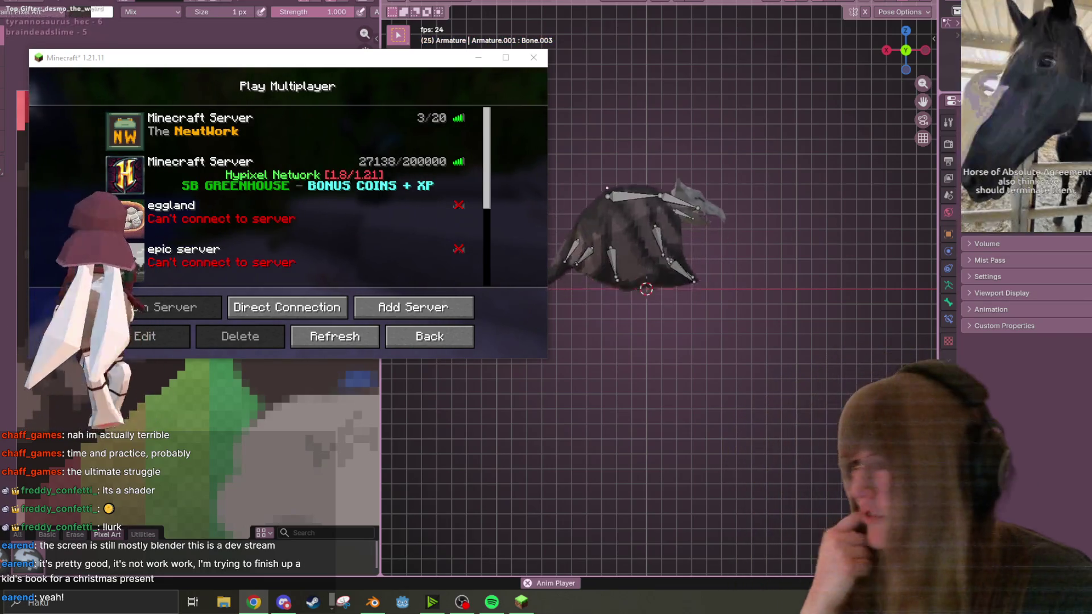
Step: Close the Minecraft window with its X button
click(533, 57)
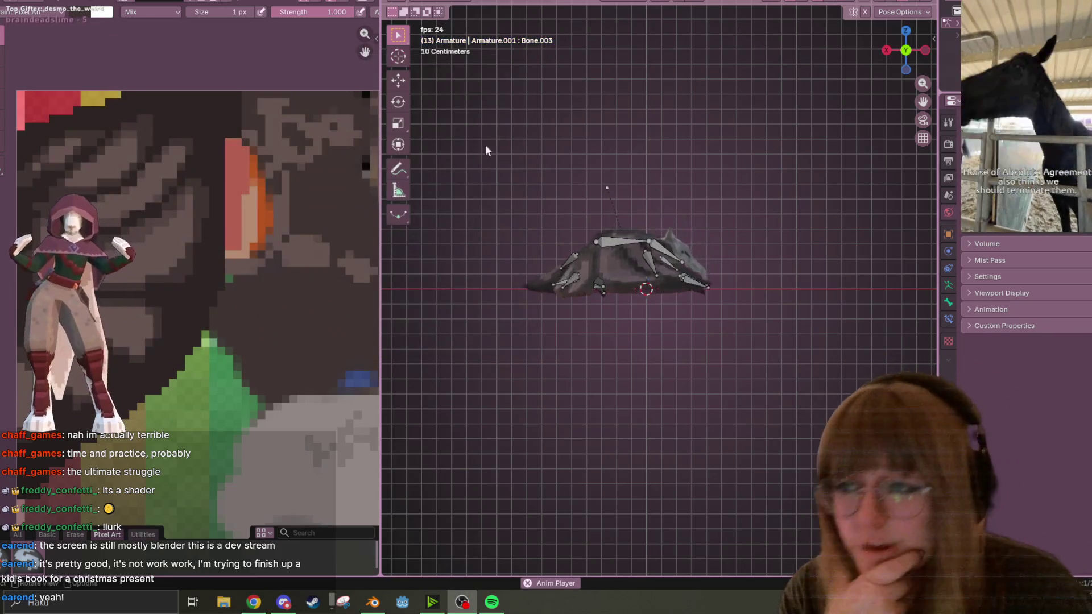
Step: Centre the pixel-art texture and orbit around the critter to inspect the armature from above
key(Home)
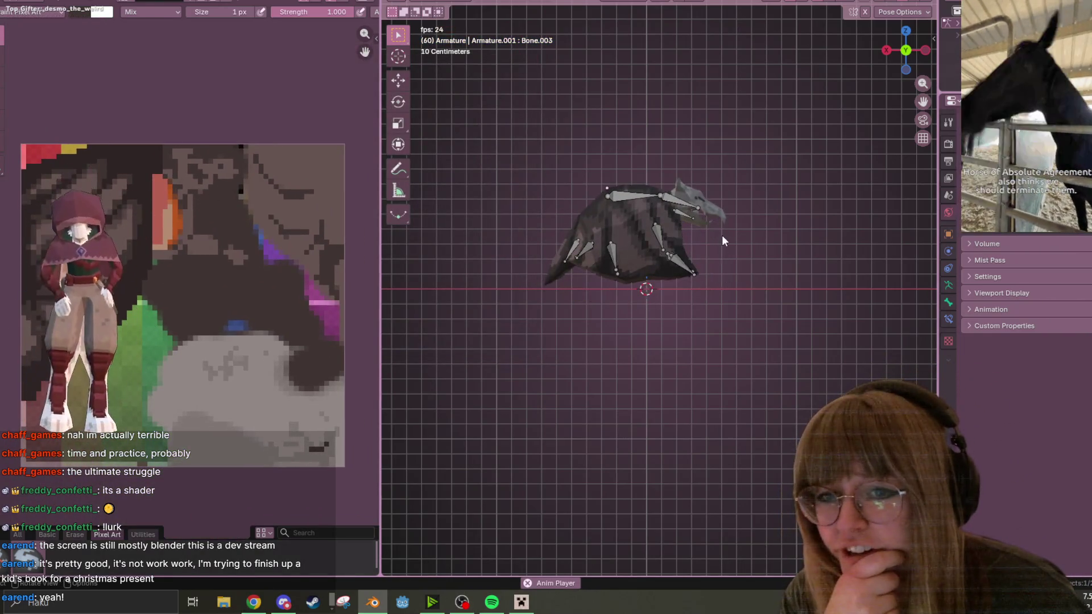
middle_drag(721, 234, 718, 271)
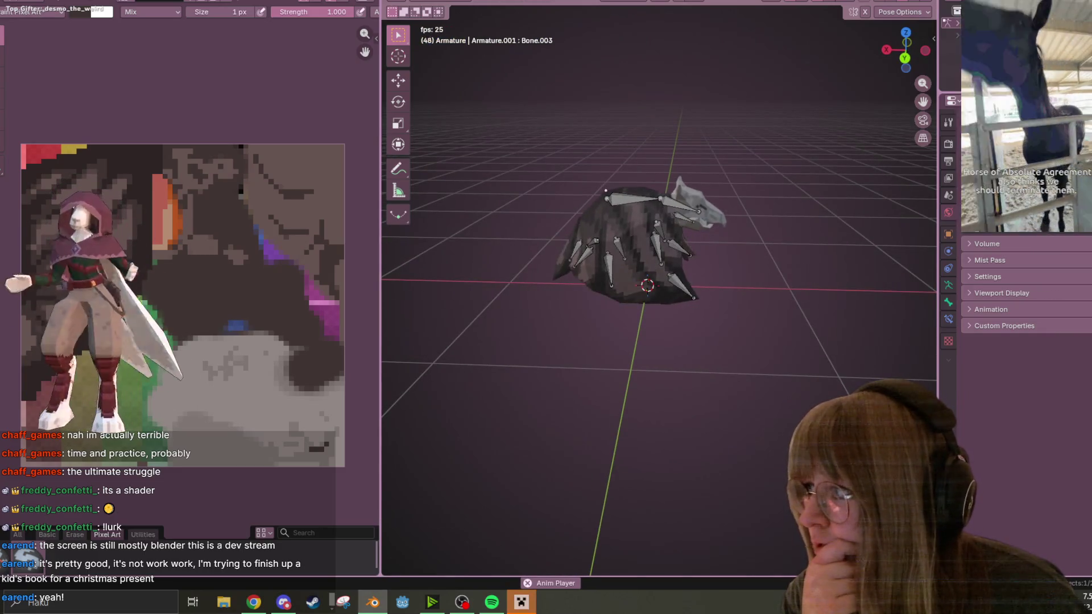
mouse_move(667, 69)
middle_down()
mouse_move(754, 320)
mouse_move(672, 153)
mouse_move(573, 277)
mouse_move(504, 183)
mouse_move(823, 227)
mouse_move(613, 308)
mouse_move(565, 349)
mouse_move(659, 251)
mouse_move(686, 178)
mouse_move(840, 177)
mouse_move(775, 380)
mouse_move(612, 175)
mouse_move(573, 150)
mouse_move(611, 150)
mouse_move(728, 262)
mouse_move(714, 219)
mouse_move(698, 221)
mouse_move(804, 256)
mouse_move(862, 207)
mouse_move(710, 302)
mouse_move(731, 255)
mouse_move(807, 188)
middle_up()
scroll(137, 197, up, 3)
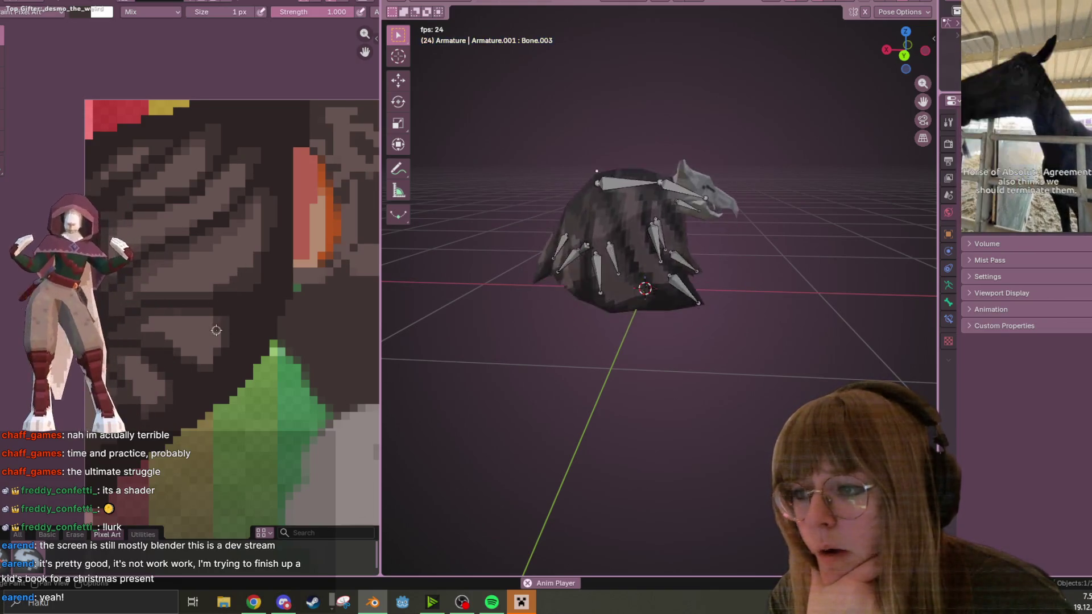
mouse_move(649, 235)
middle_down()
mouse_move(675, 307)
mouse_move(861, 268)
mouse_move(403, 282)
mouse_move(930, 345)
mouse_move(480, 120)
mouse_move(591, 190)
mouse_move(603, 216)
middle_up()
scroll(230, 243, down, 2)
Step: Pan the texture, orbit to a low side view, and switch to the Animation workspace
middle_drag(230, 242, 190, 276)
scroll(314, 252, up, 1)
scroll(314, 252, down, 2)
mouse_move(395, 250)
middle_down()
mouse_move(664, 235)
mouse_move(635, 354)
middle_up()
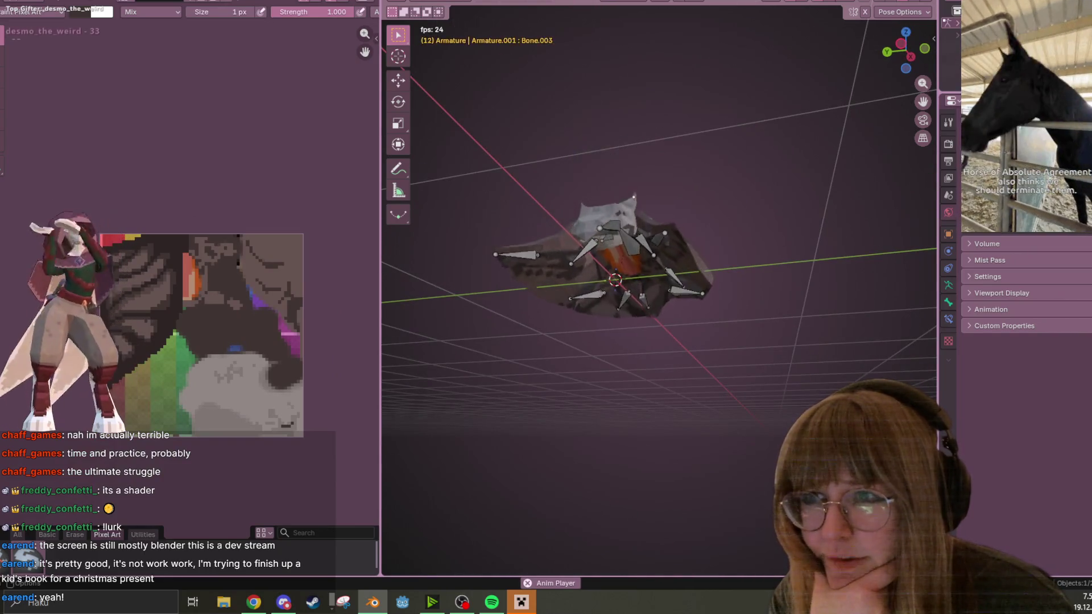
key(ctrl+Page_Down)
mouse_move(766, 138)
middle_down()
mouse_move(678, 170)
mouse_move(724, 103)
mouse_move(711, 131)
middle_up()
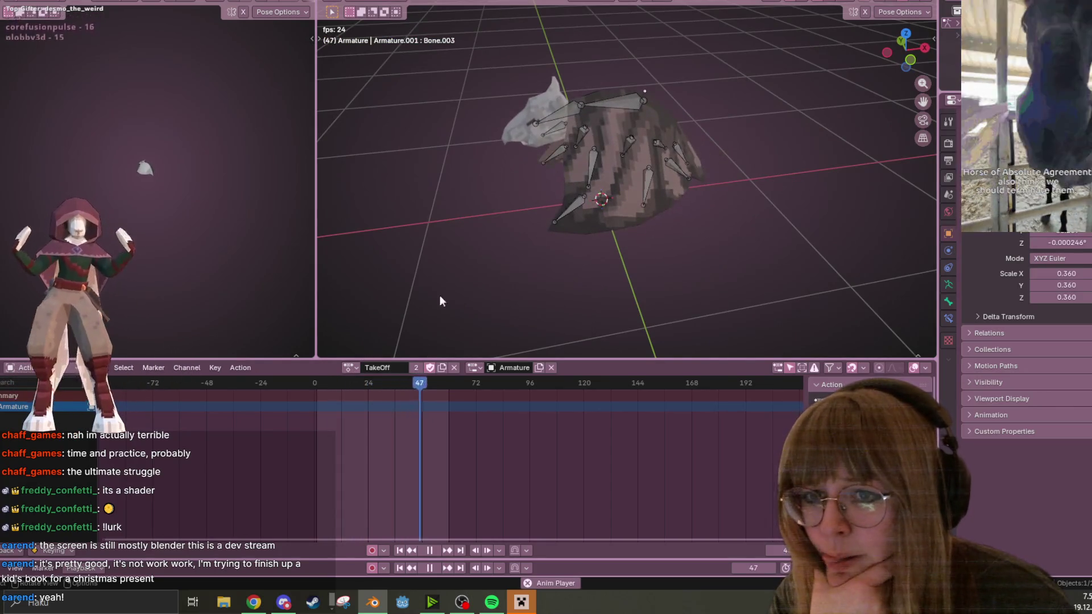
Step: Switch the armature's action to Fly and select all its bones
click(356, 372)
click(365, 385)
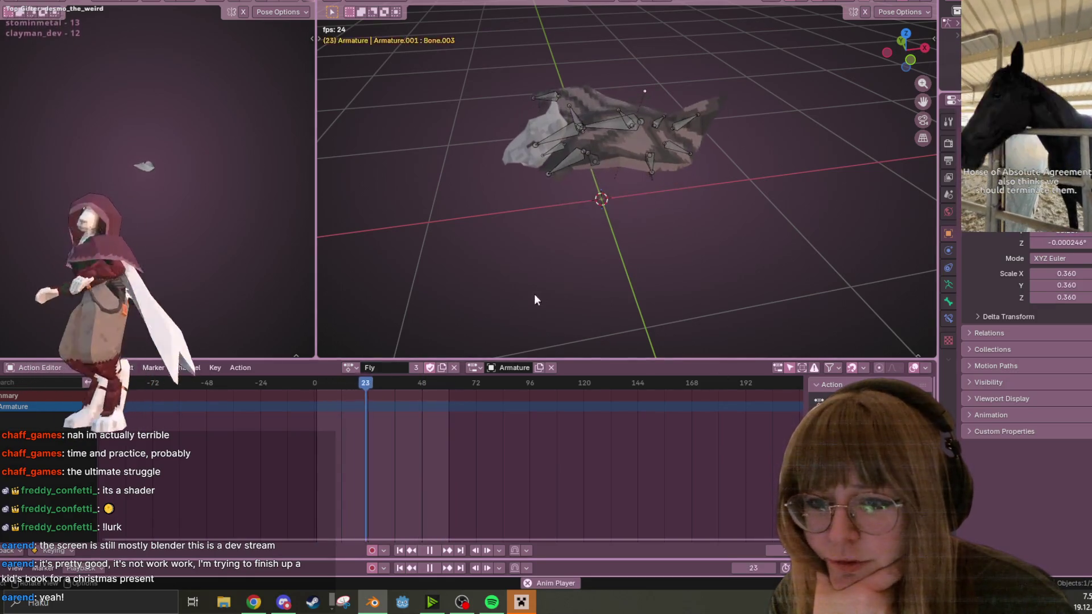
key(a)
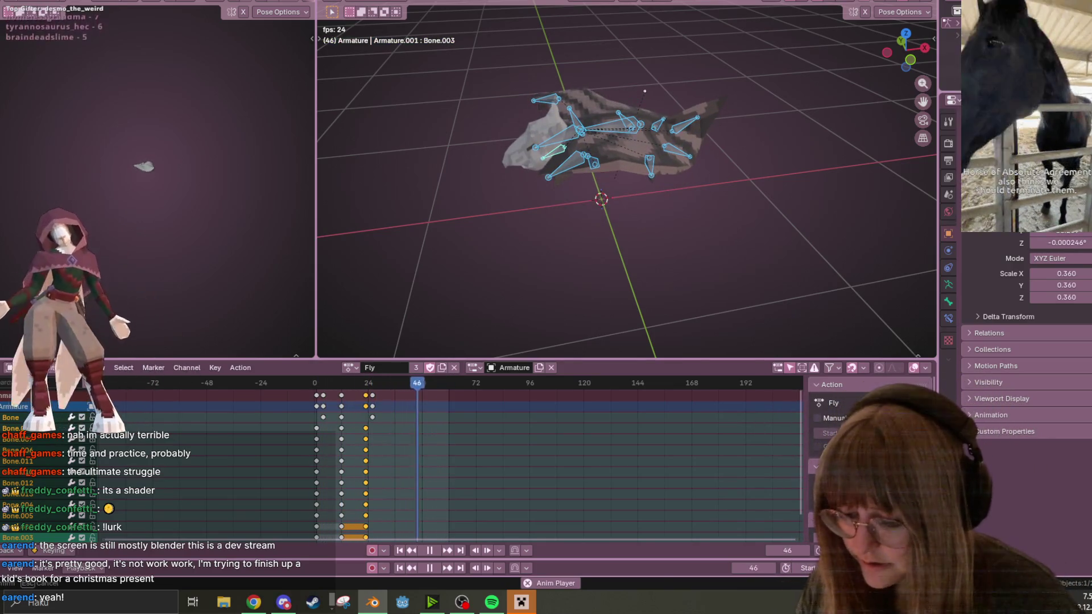
middle_drag(758, 114, 722, 145)
middle_drag(701, 217, 699, 227)
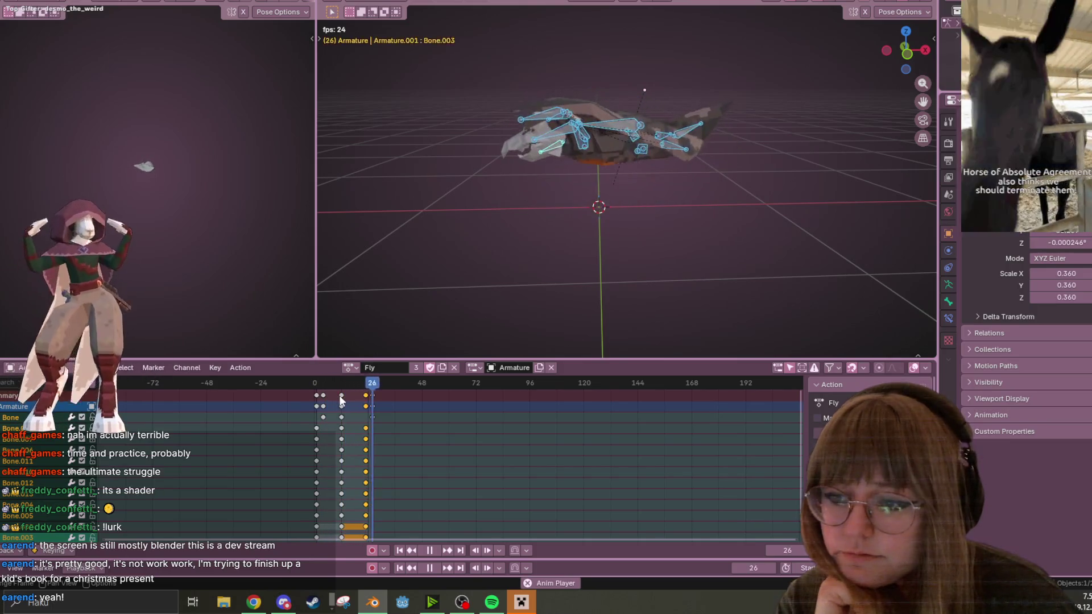
Step: Shift the frame-12 keys two frames earlier and the frame-24 keys four frames earlier
drag(341, 401, 332, 401)
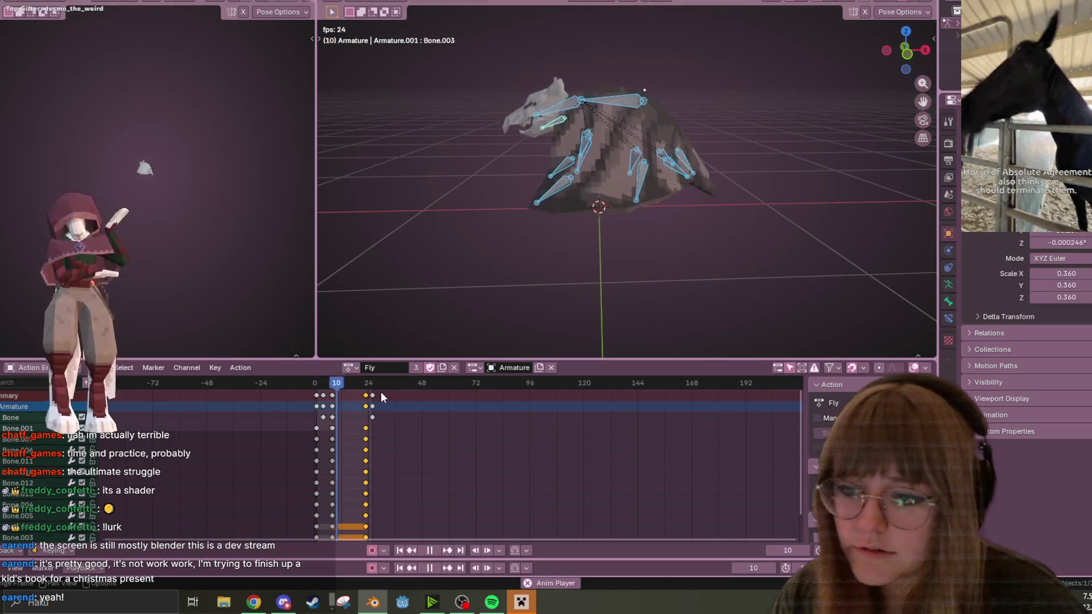
drag(373, 398, 329, 400)
click(333, 402)
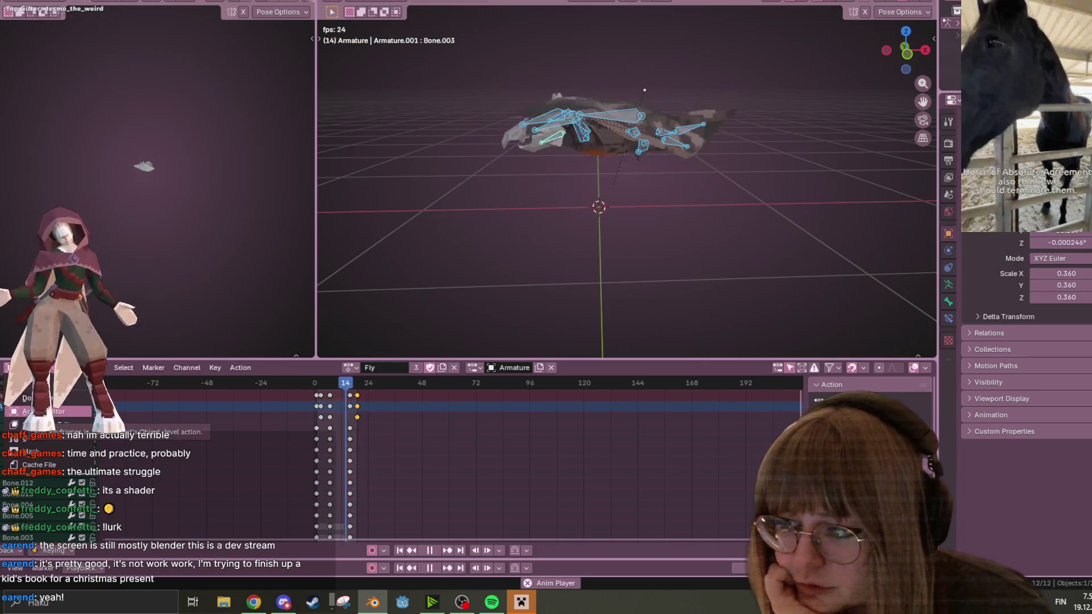
click(55, 404)
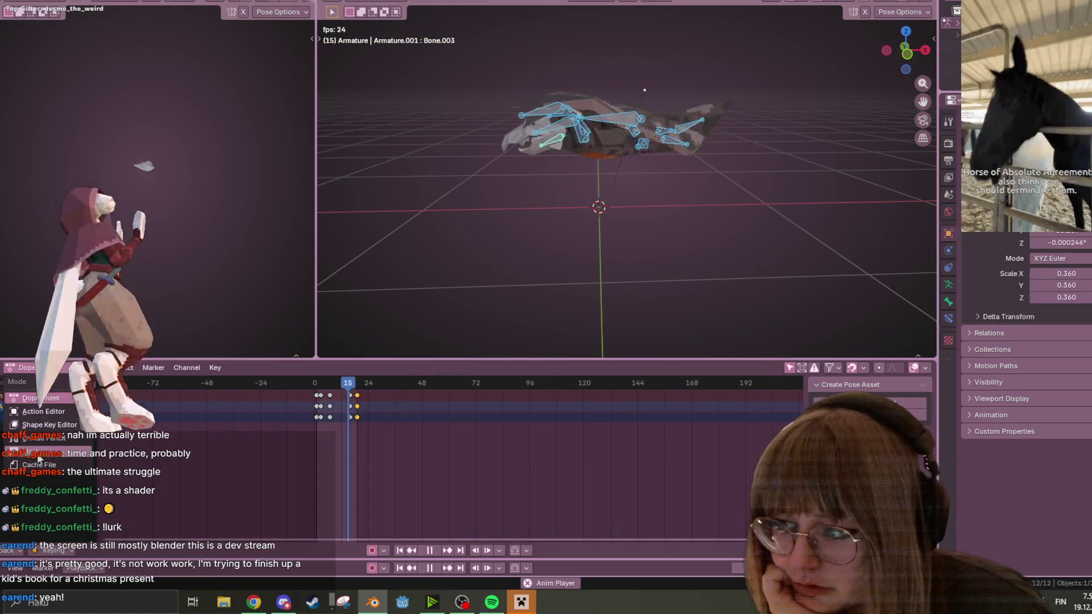
click(51, 411)
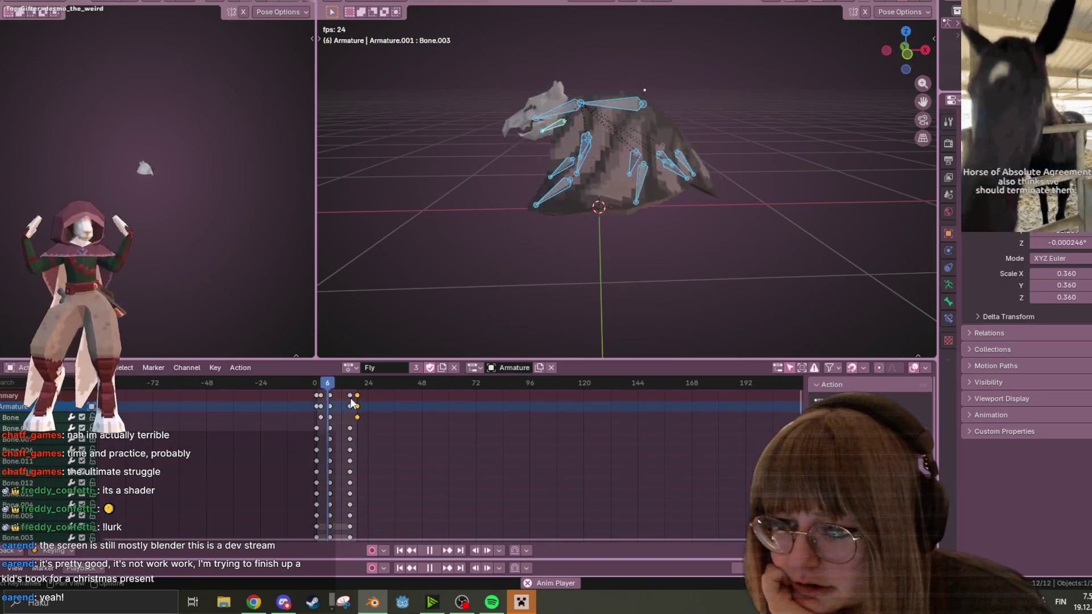
Step: Give the selected keys sinusoidal easing, add the frame-0 keys, and try other interpolation modes
right_click(357, 401)
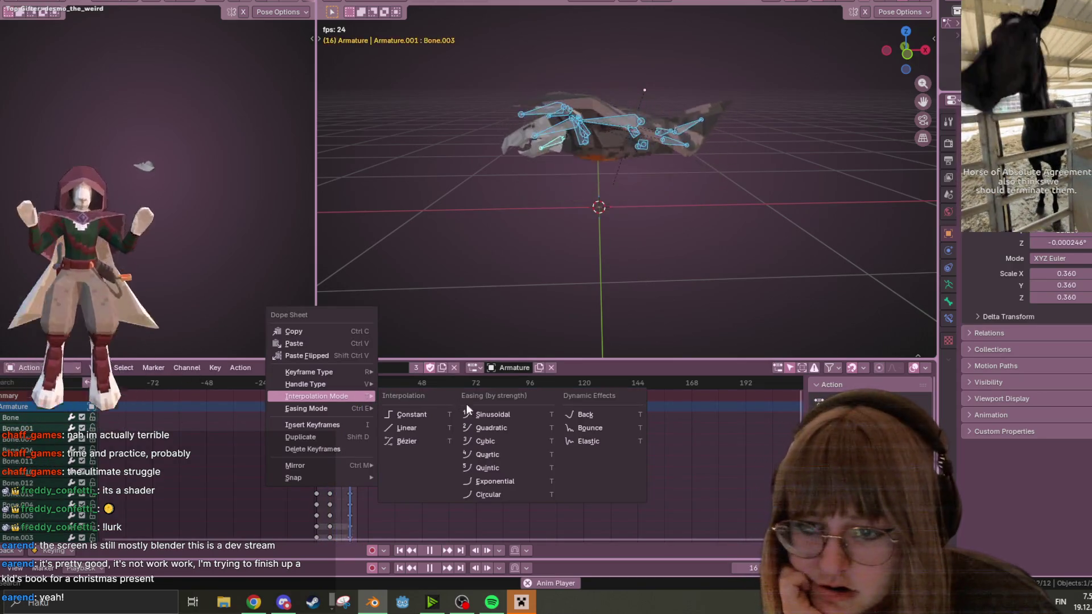
click(483, 414)
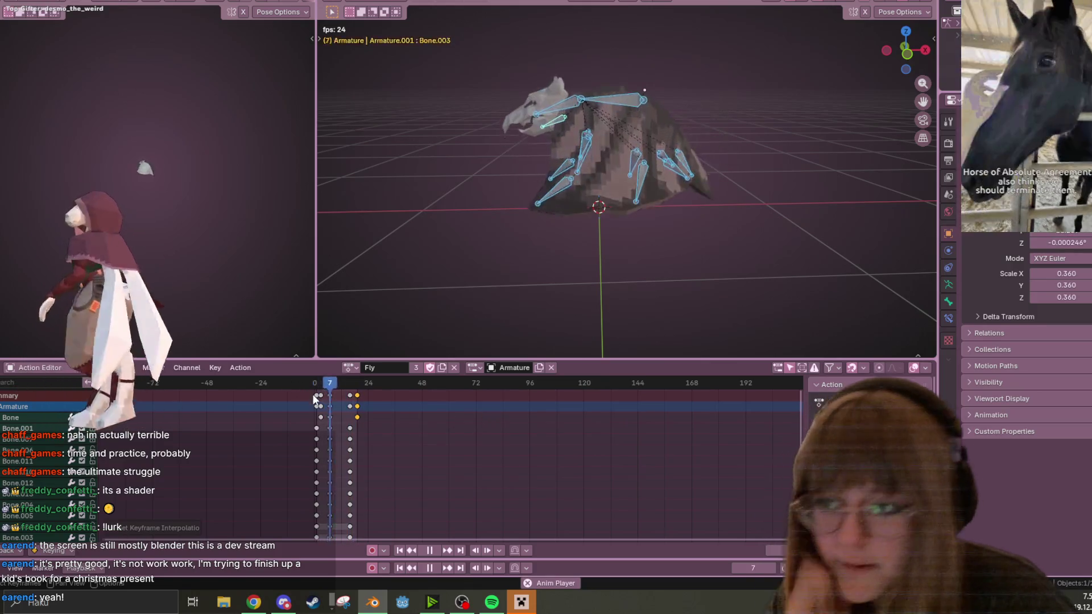
shift+click(316, 395)
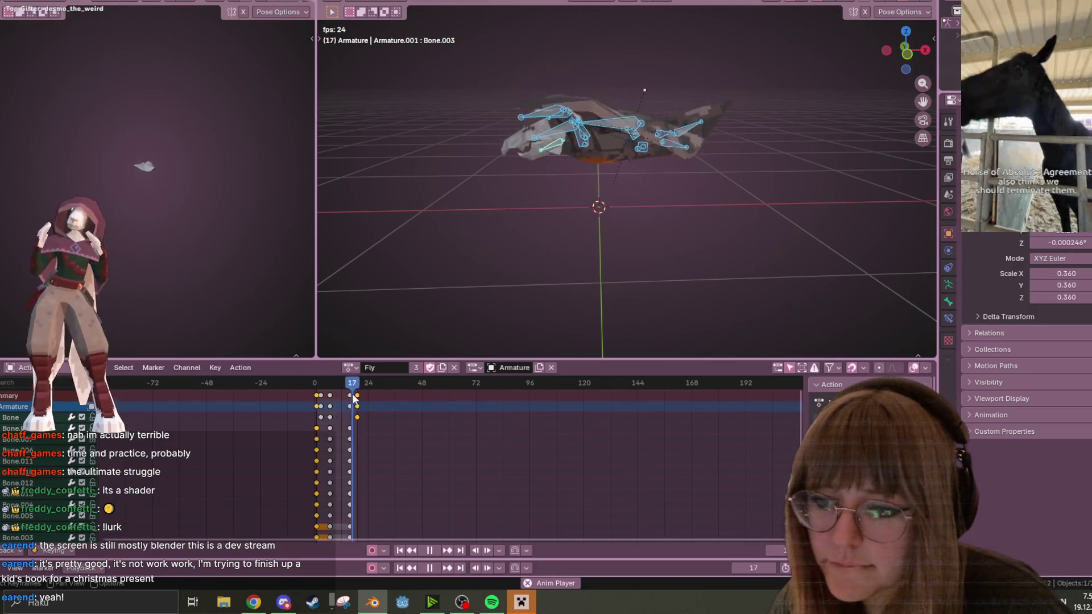
right_click(355, 393)
mouse_move(355, 393)
click(391, 413)
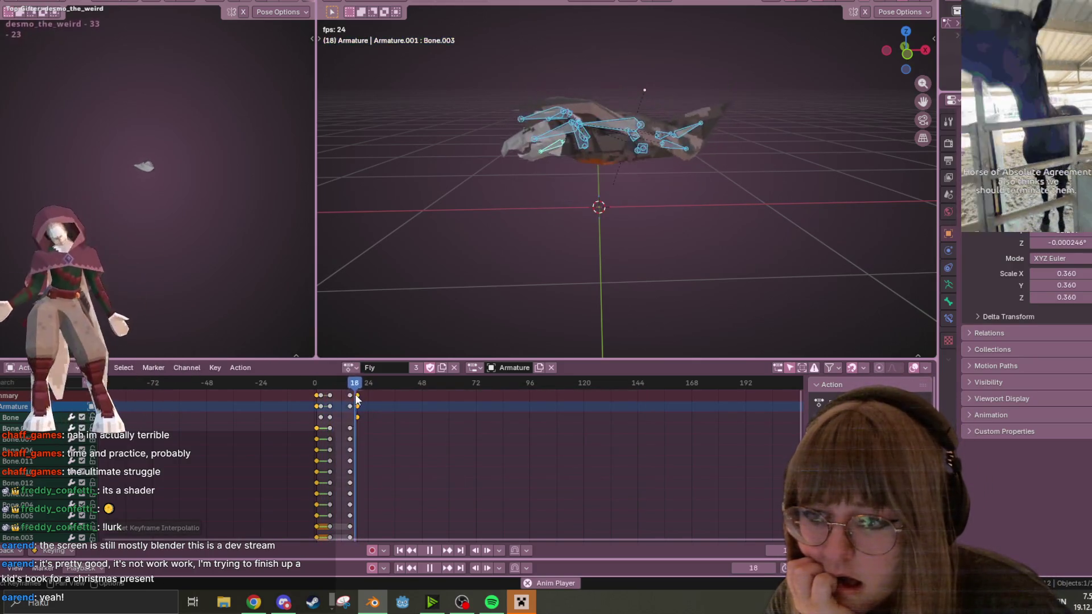
right_click(355, 394)
mouse_move(355, 394)
click(414, 434)
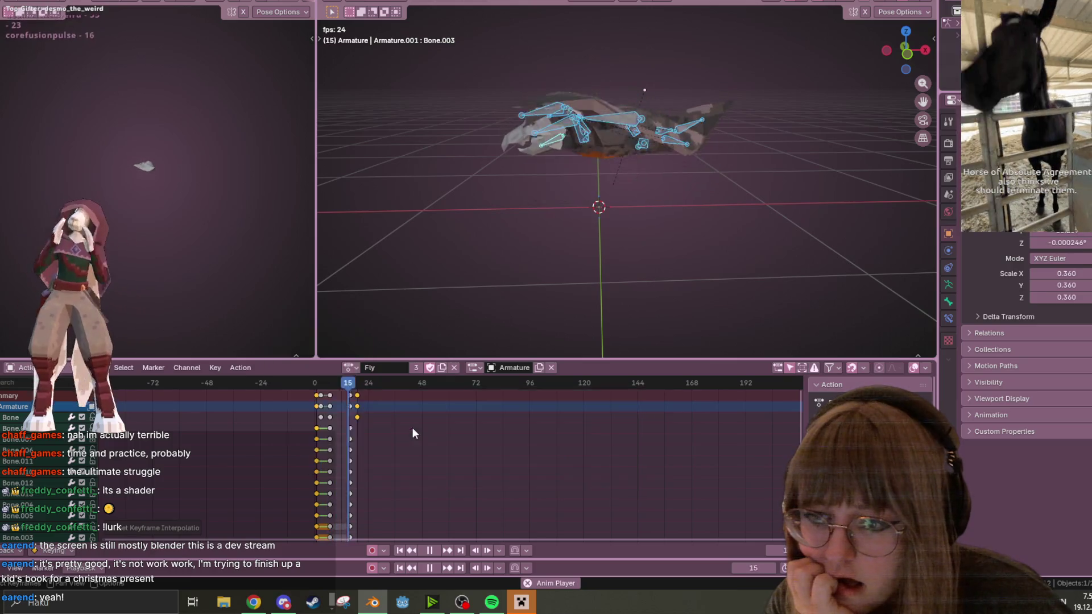
Step: Apply Ease Out easing to the selected keys, then try a different easing curve
right_click(360, 395)
mouse_move(366, 407)
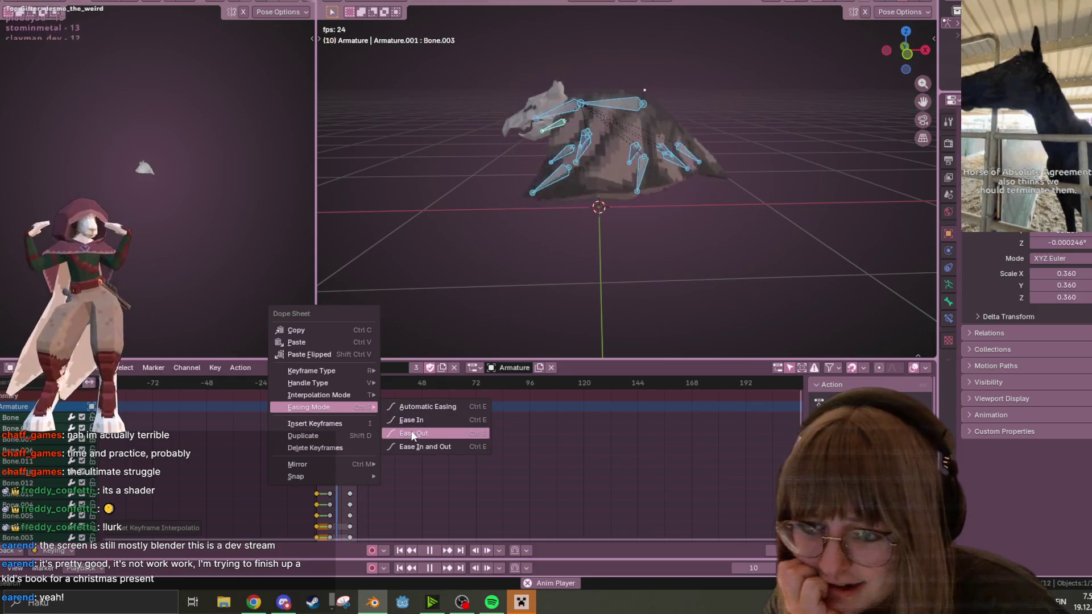
click(413, 433)
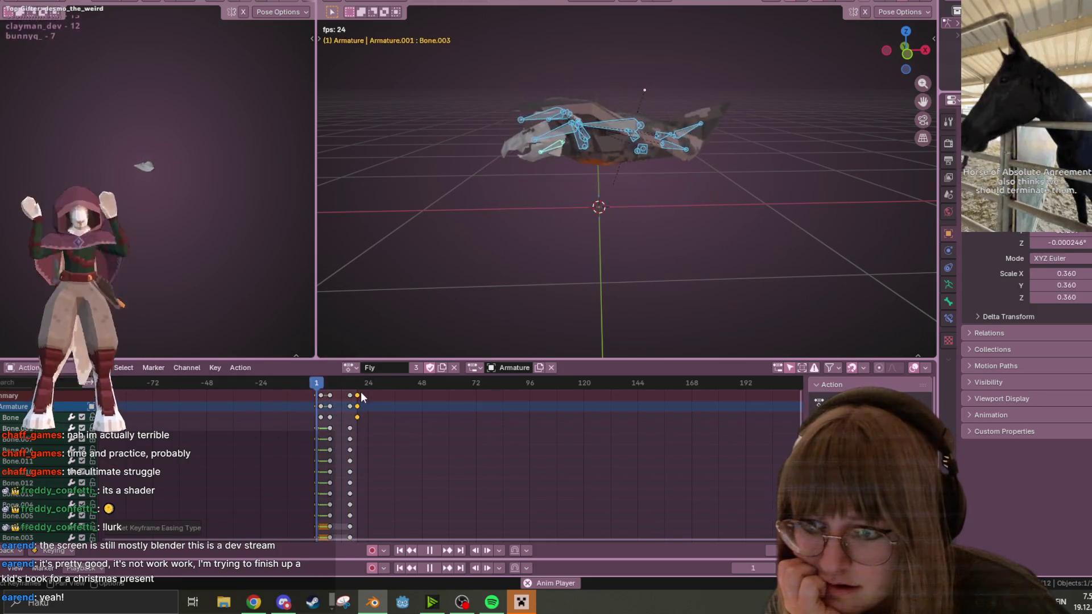
right_click(361, 393)
mouse_move(353, 358)
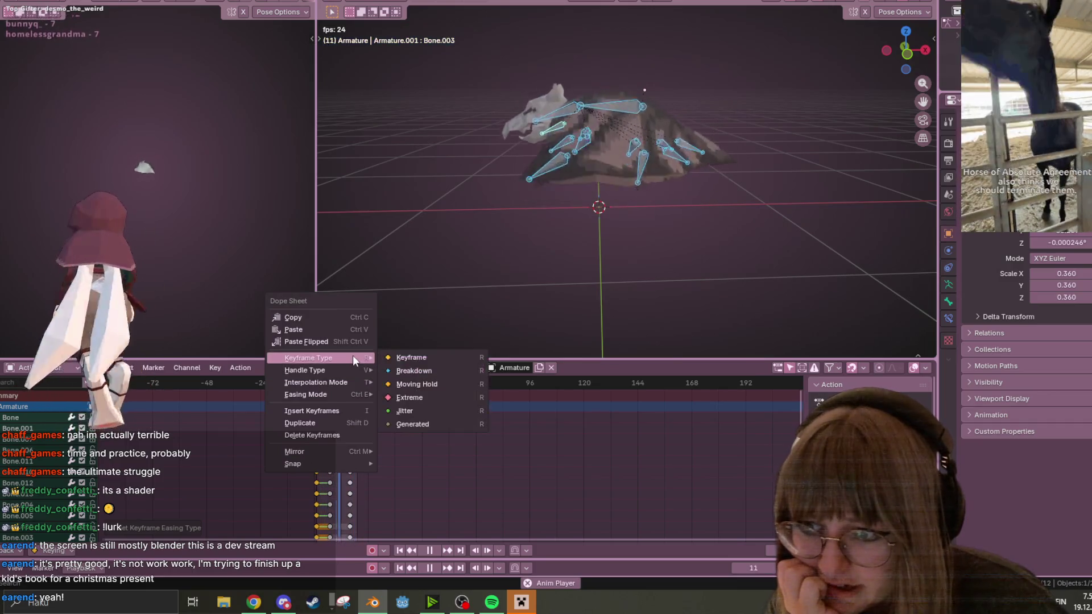
mouse_move(352, 382)
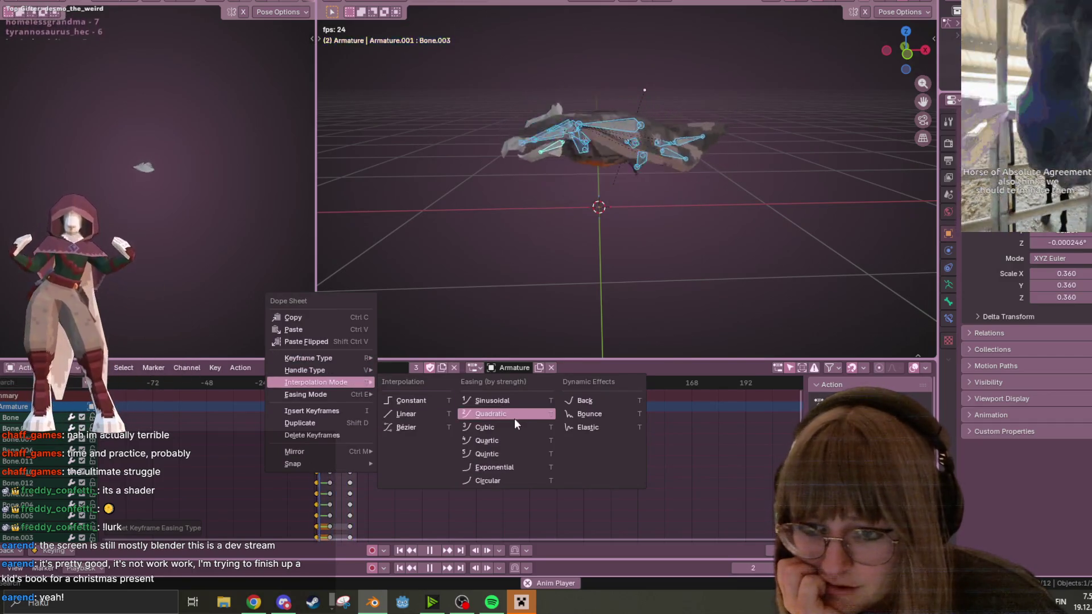
click(596, 401)
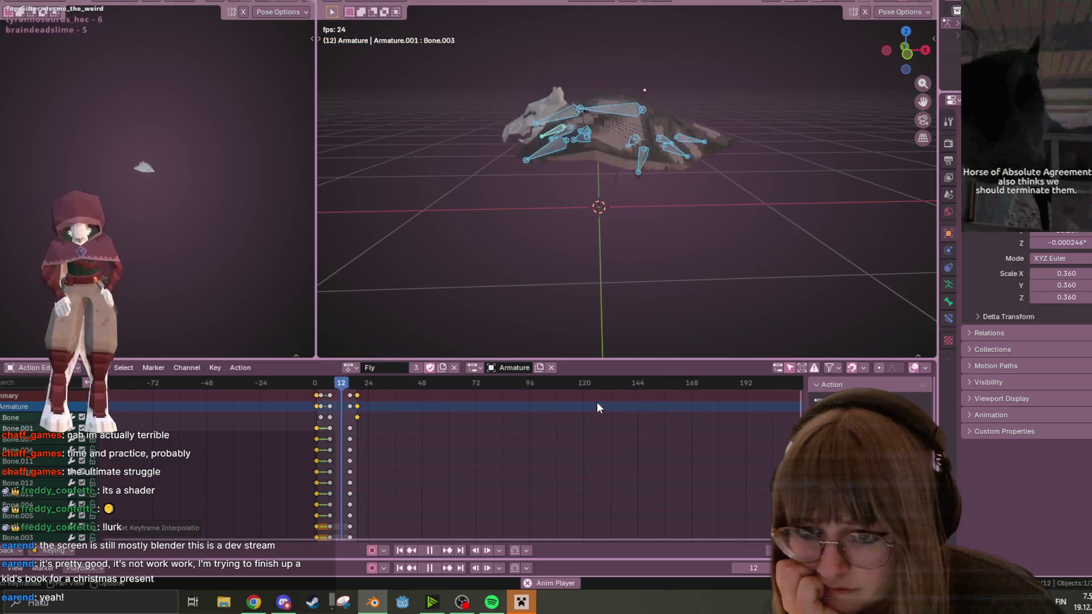
Step: Try cubic and quintic interpolation on the keys, settling back on cubic, then clear the selection
right_click(363, 396)
mouse_move(353, 398)
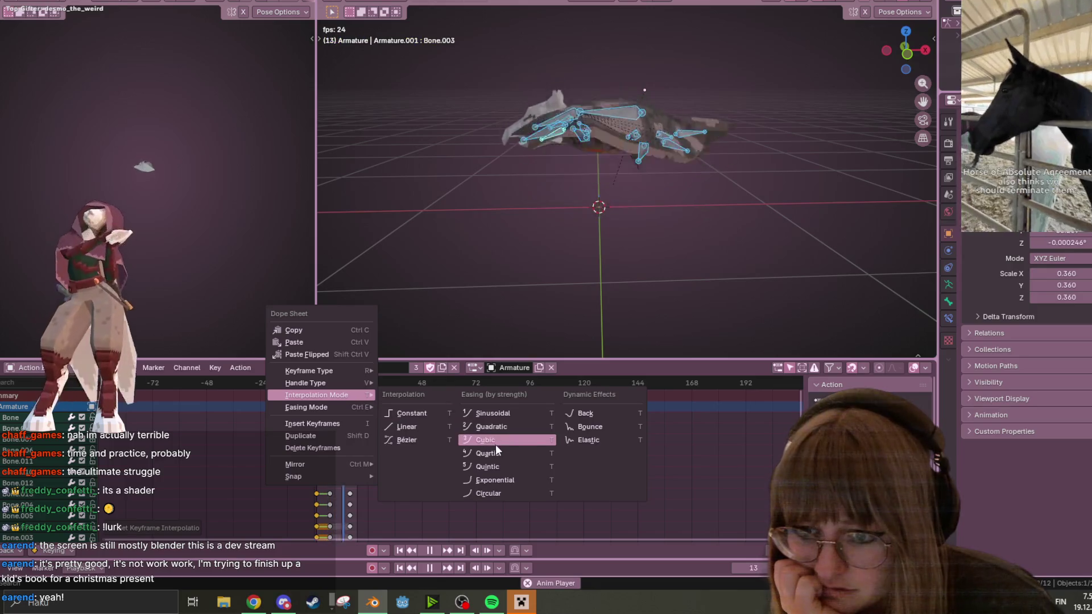
click(495, 421)
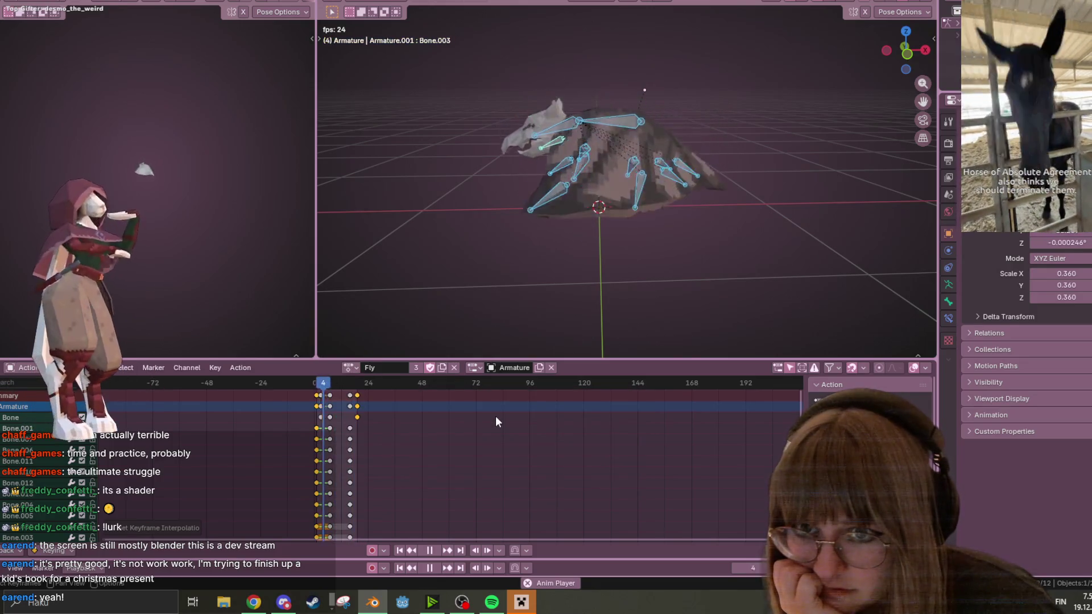
right_click(357, 393)
mouse_move(356, 392)
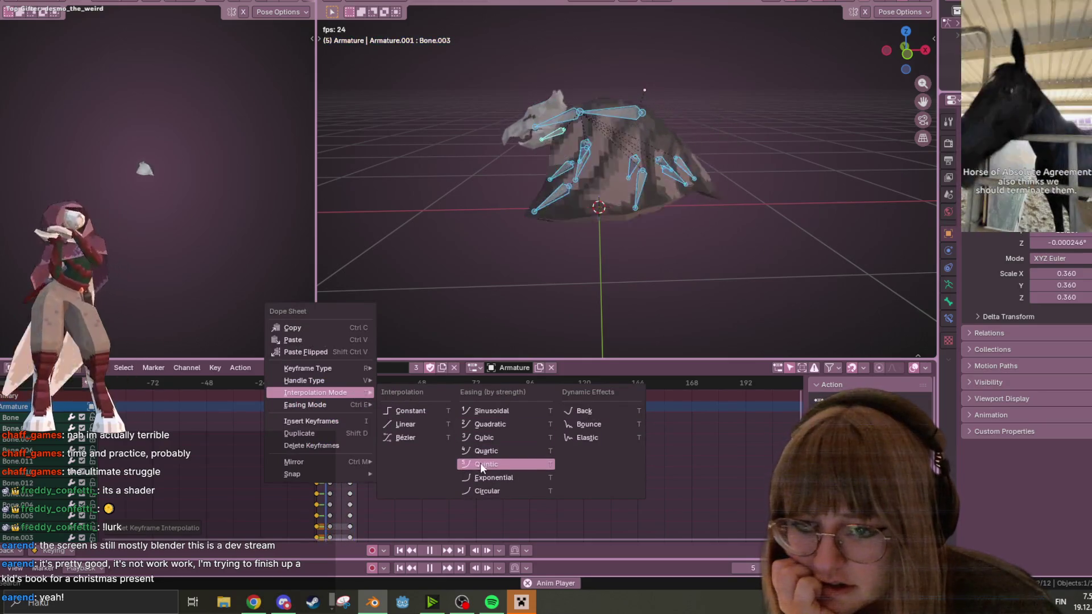
click(479, 463)
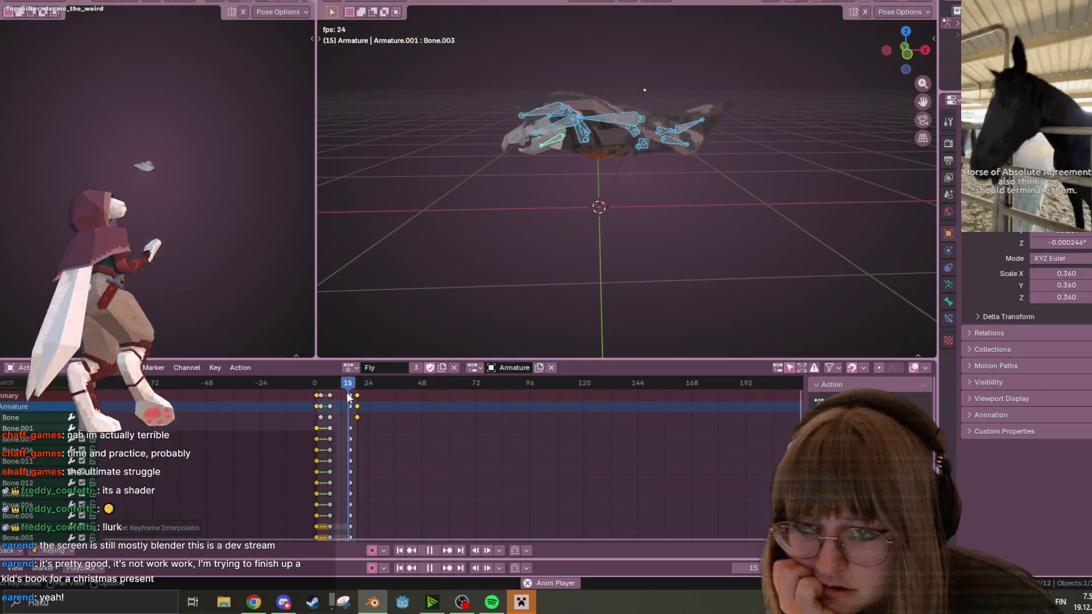
right_click(348, 396)
mouse_move(363, 394)
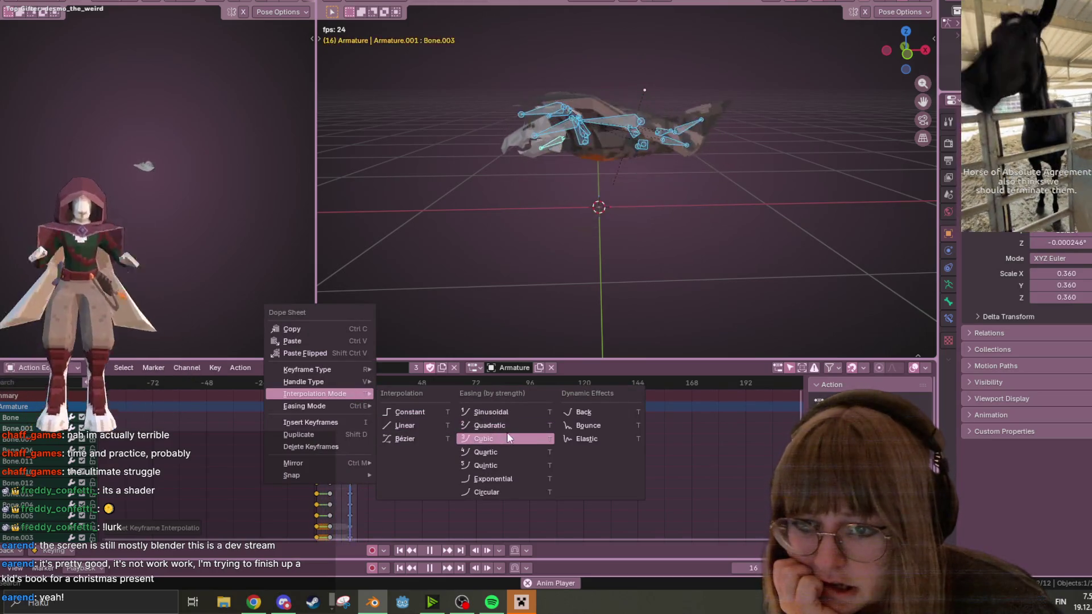
click(501, 433)
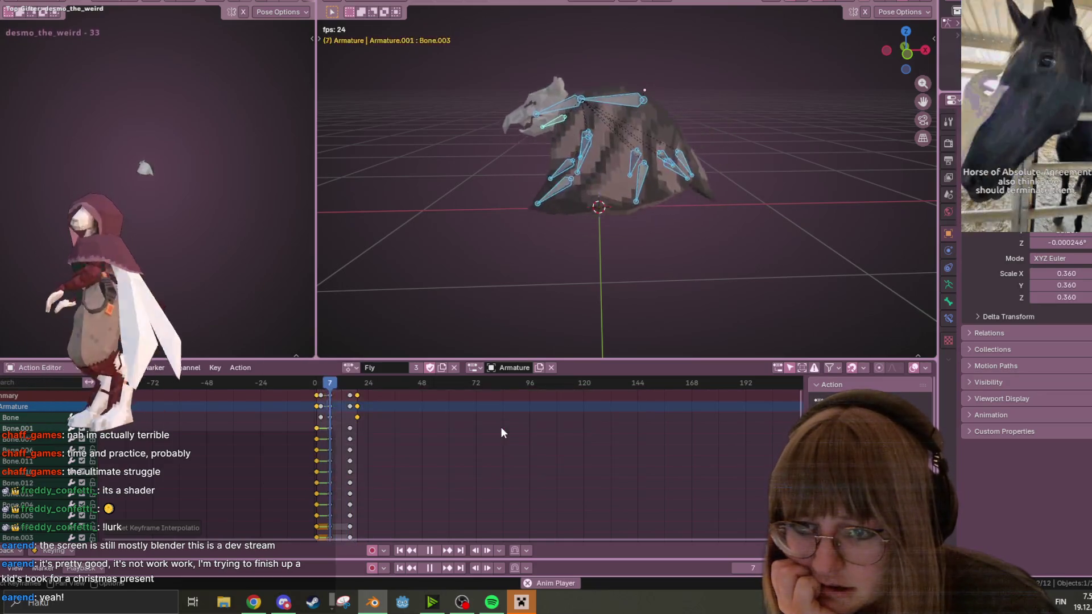
scroll(476, 407, down, 1)
mouse_move(630, 203)
middle_down()
mouse_move(722, 256)
mouse_move(689, 225)
middle_up()
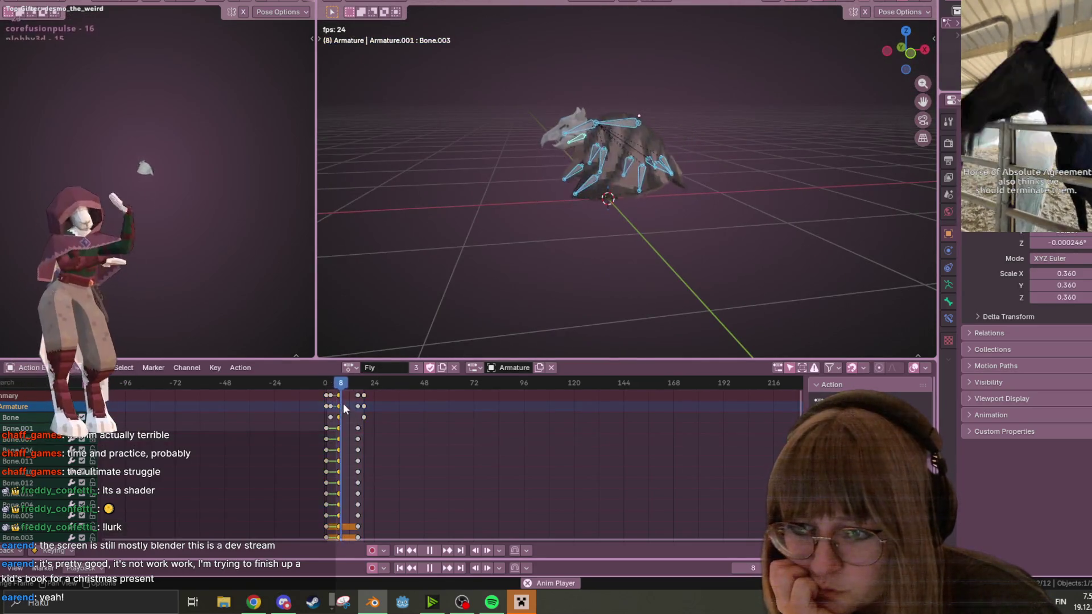
click(374, 394)
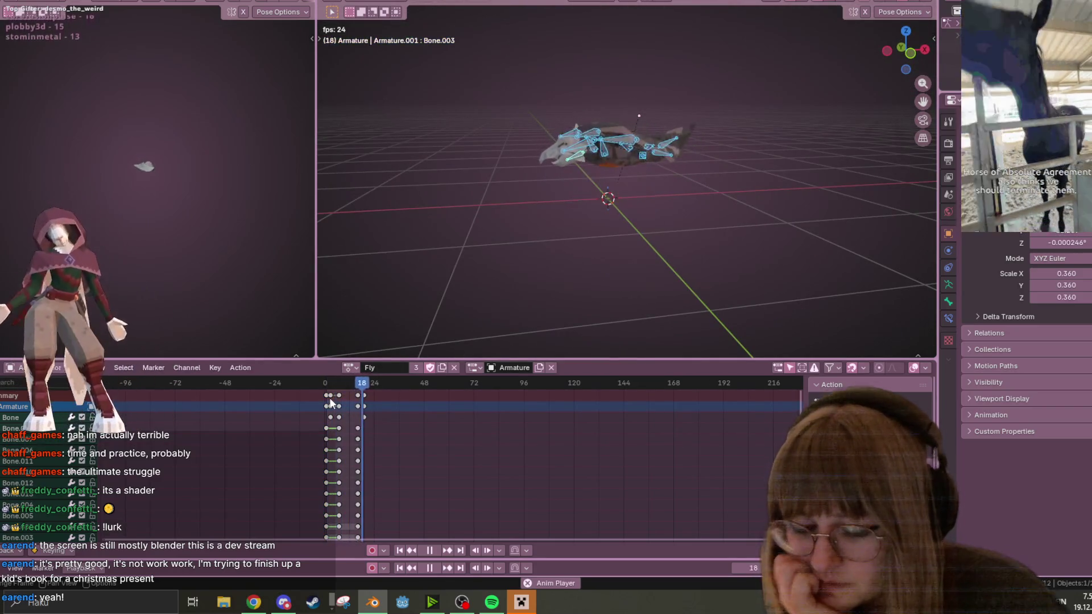
Step: Set all Fly keyframes to sinusoidal interpolation and orbit around the armature to watch the flapping loop
key(a)
right_click(329, 398)
mouse_move(329, 394)
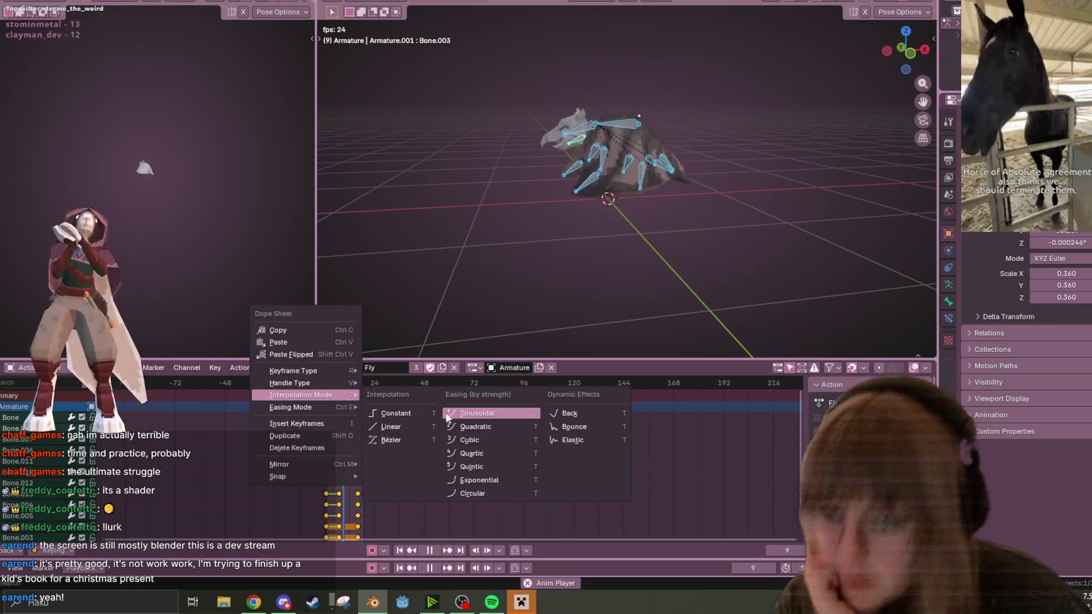
click(452, 412)
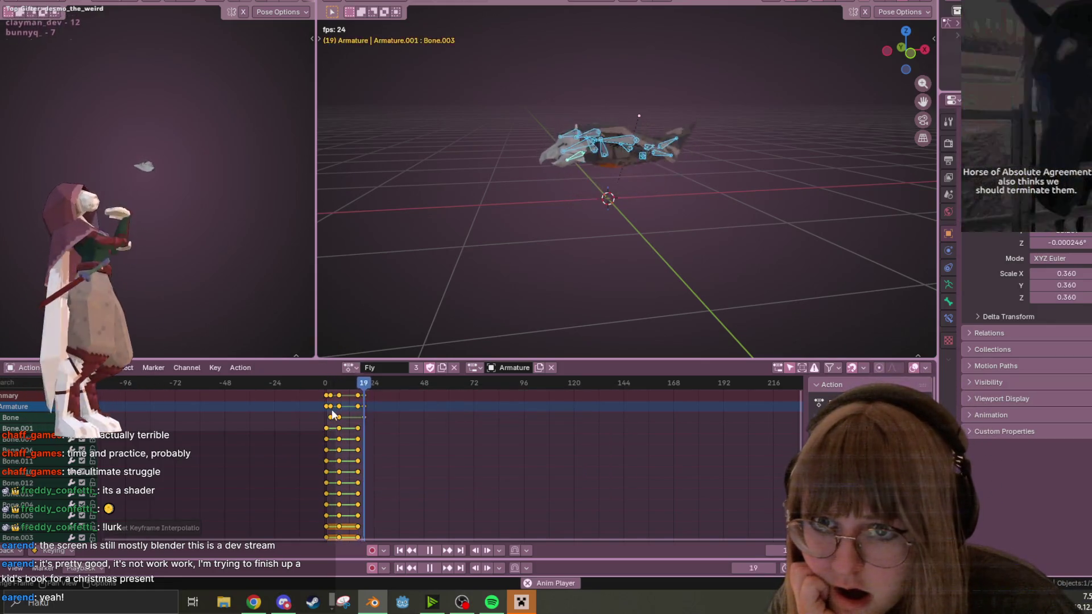
mouse_move(561, 212)
middle_down()
mouse_move(541, 221)
mouse_move(598, 219)
middle_up()
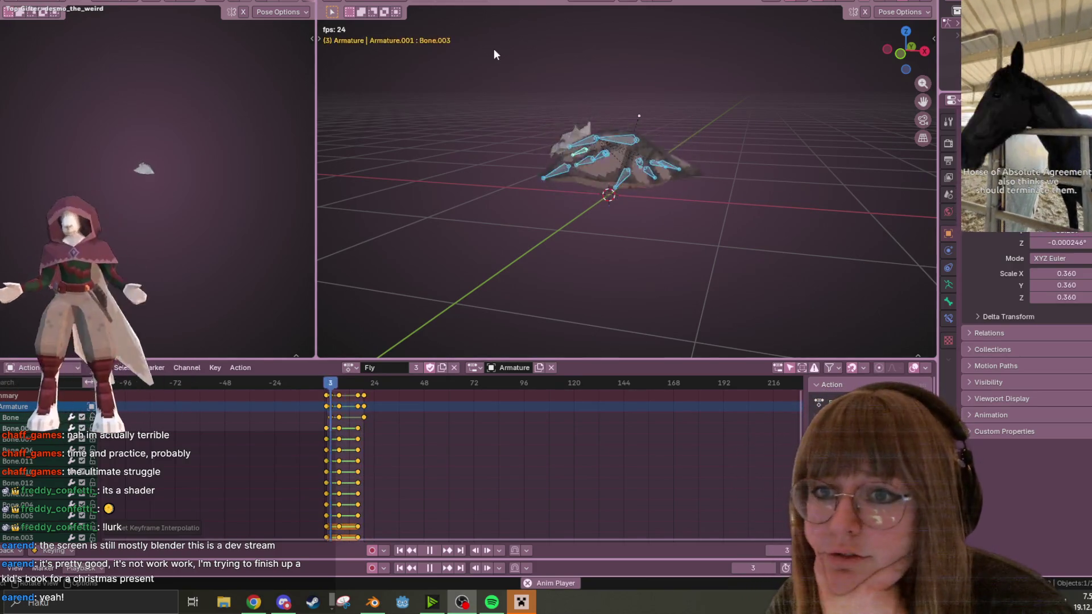
mouse_move(531, 80)
middle_down()
mouse_move(581, 159)
mouse_move(624, 151)
mouse_move(711, 83)
mouse_move(672, 90)
middle_up()
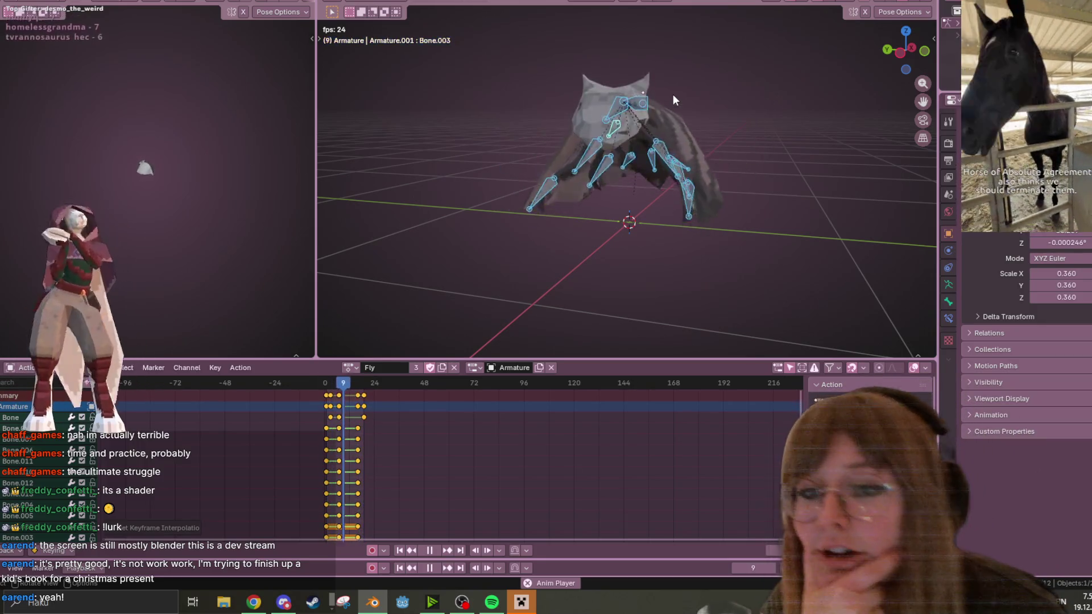
right_click(351, 433)
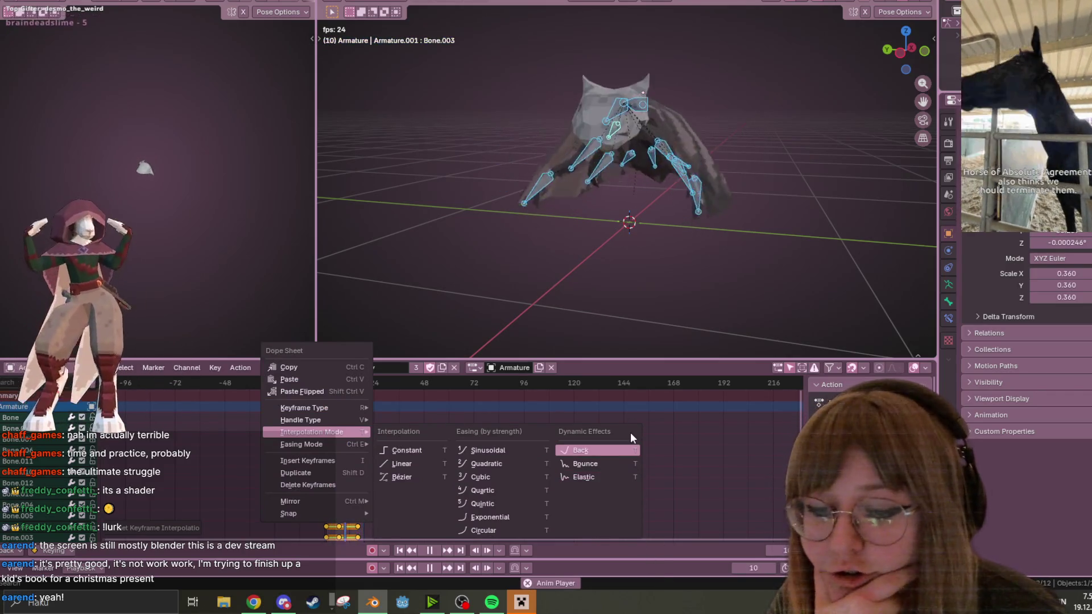
Step: Preview elastic interpolation on the Fly keys, revert to sinusoidal, and move the final keys near frame 30
click(606, 479)
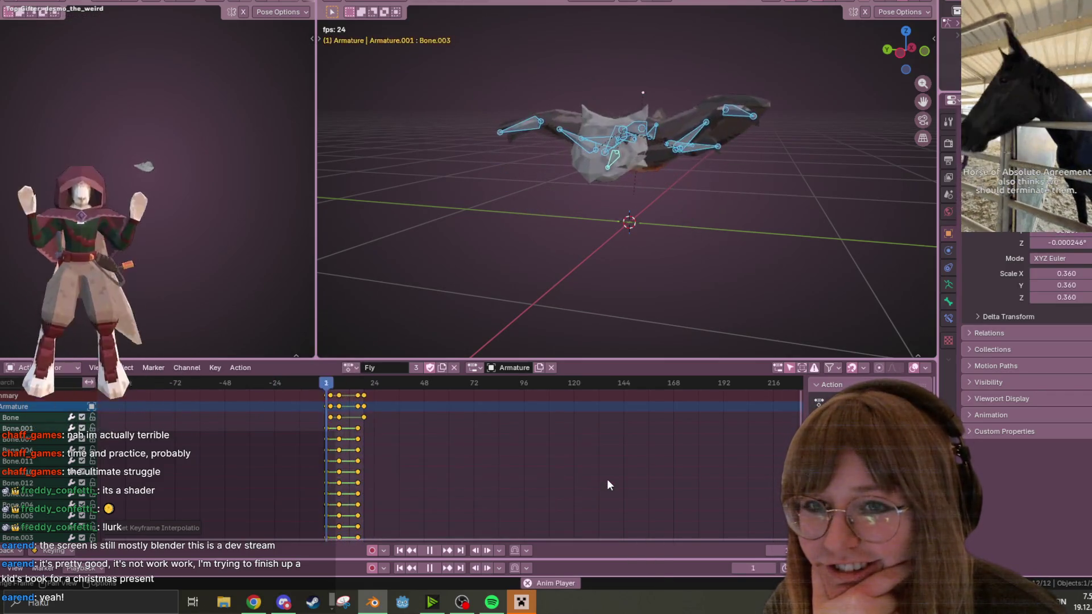
mouse_move(802, 11)
middle_down()
mouse_move(762, 81)
mouse_move(679, 159)
mouse_move(684, 109)
middle_up()
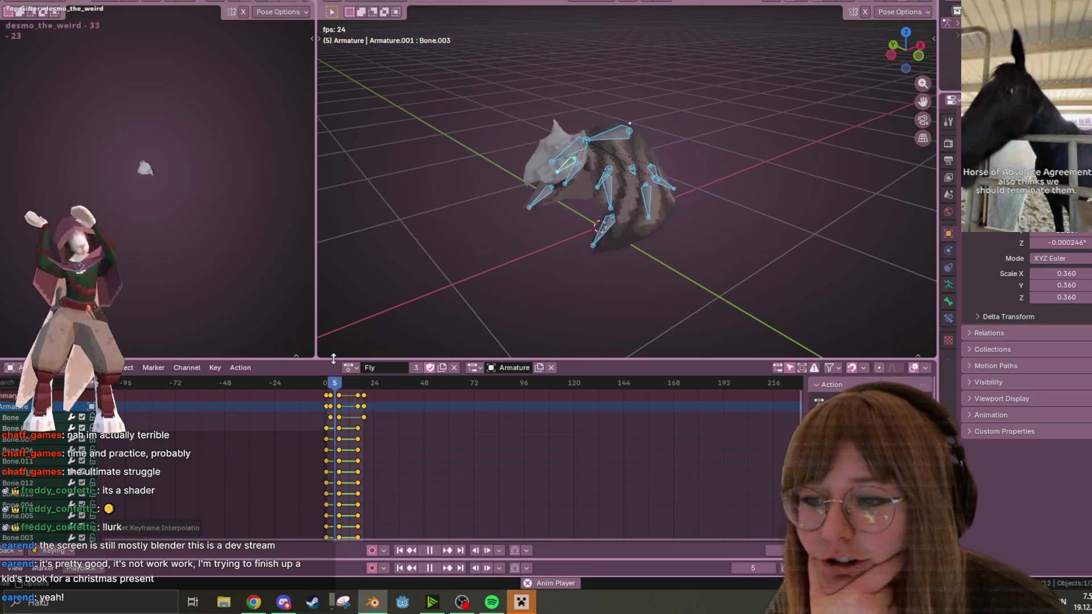
right_click(340, 448)
mouse_move(340, 448)
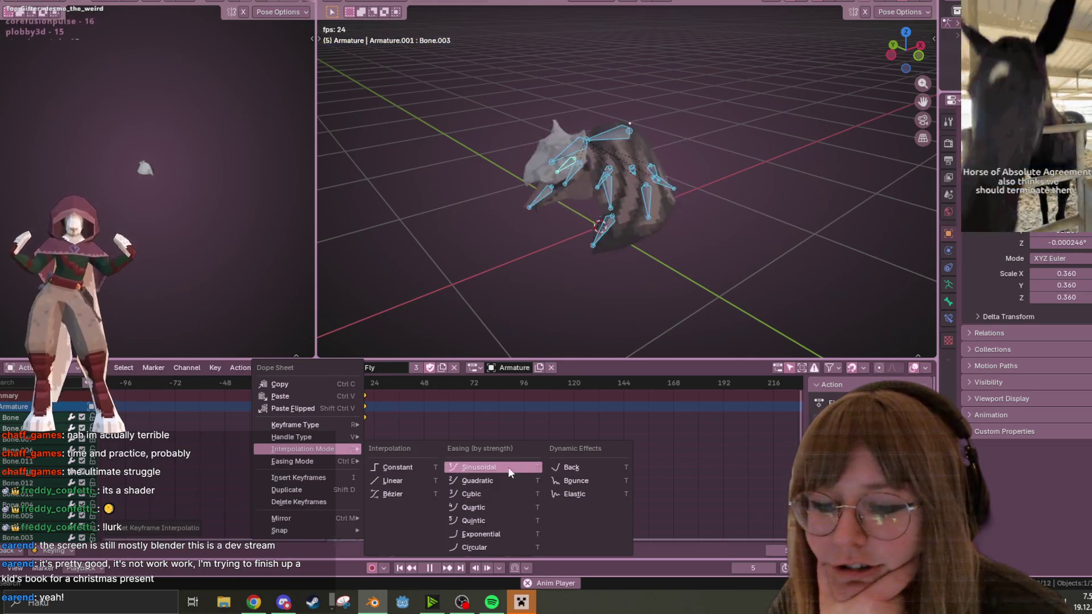
click(507, 466)
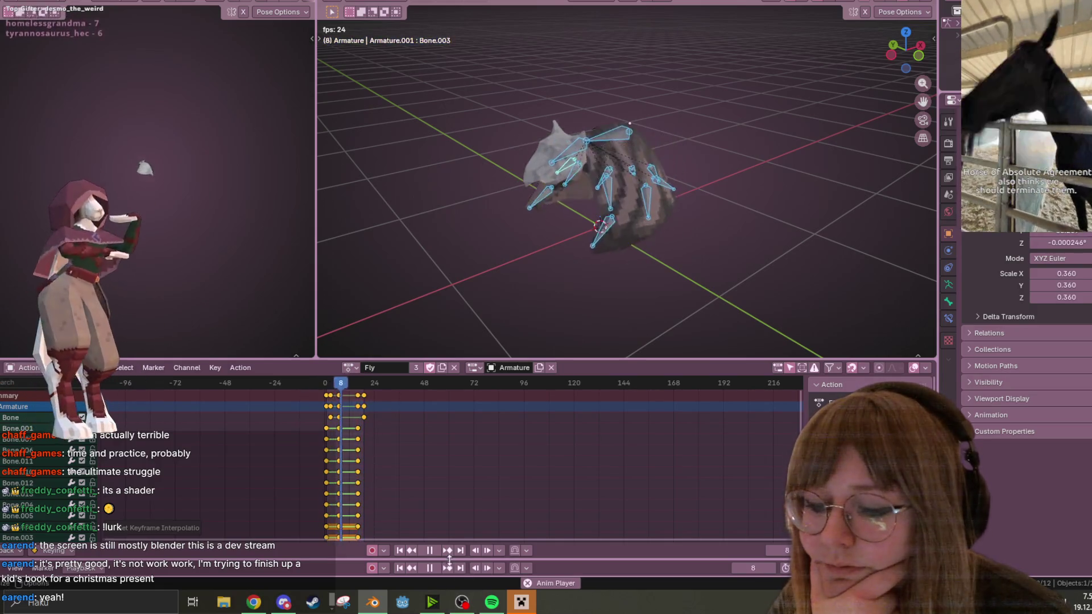
drag(363, 403, 387, 403)
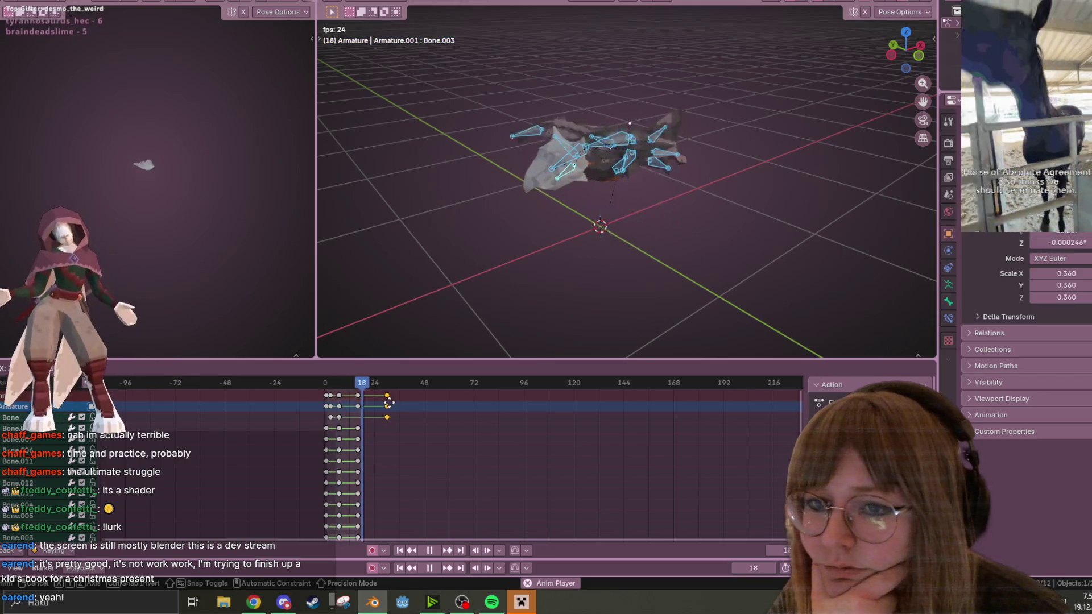
mouse_move(388, 403)
mouse_down()
mouse_move(364, 390)
mouse_move(362, 398)
mouse_move(373, 395)
mouse_move(365, 390)
mouse_up()
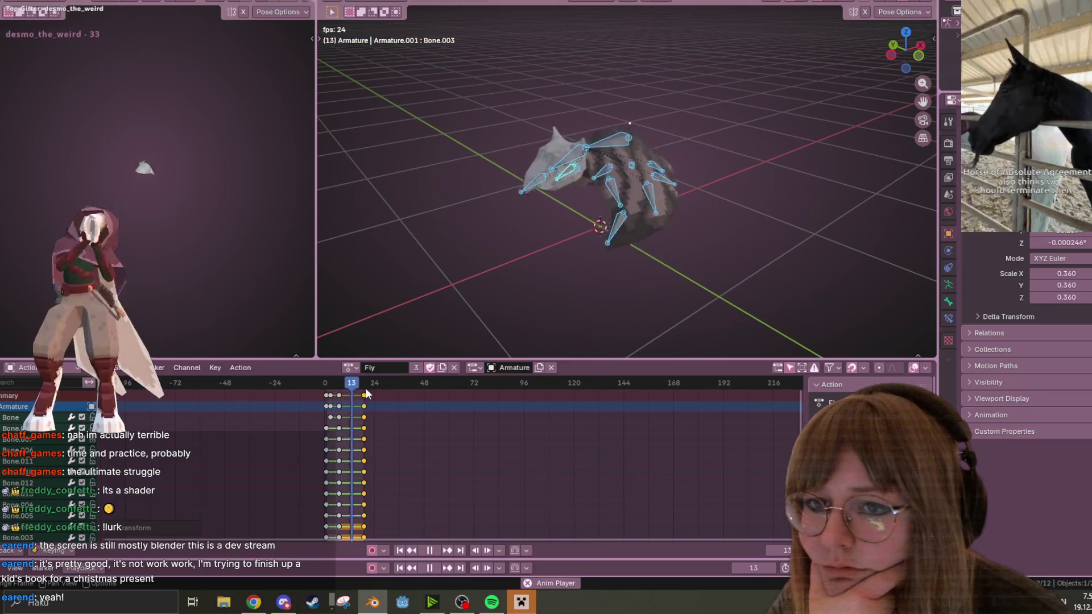
scroll(558, 203, down, 2)
mouse_move(557, 203)
middle_down()
mouse_move(648, 320)
mouse_move(732, 183)
mouse_move(672, 128)
mouse_move(632, 190)
mouse_move(486, 224)
mouse_move(426, 287)
mouse_move(504, 151)
mouse_move(554, 138)
mouse_move(540, 220)
mouse_move(499, 194)
mouse_move(471, 193)
mouse_move(508, 266)
mouse_move(507, 242)
mouse_move(643, 353)
mouse_move(624, 190)
middle_up()
click(508, 261)
Step: Save the project as 'Nitrobat (1).blend' with Ctrl+S, keeping the Fly cycle intact
mouse_move(777, 132)
middle_down()
mouse_move(838, 73)
mouse_move(835, 89)
mouse_move(626, 246)
mouse_move(581, 69)
mouse_move(602, 174)
mouse_move(514, 192)
middle_up()
mouse_move(460, 267)
middle_down()
mouse_move(494, 191)
mouse_move(486, 103)
mouse_move(602, 145)
mouse_move(754, 135)
middle_up()
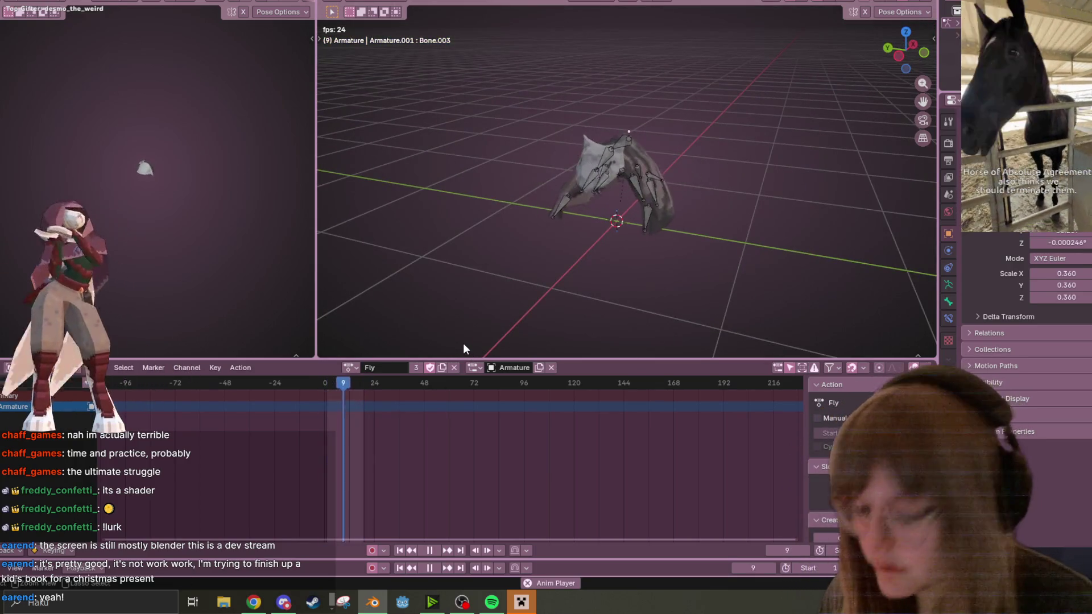
key(ctrl+s)
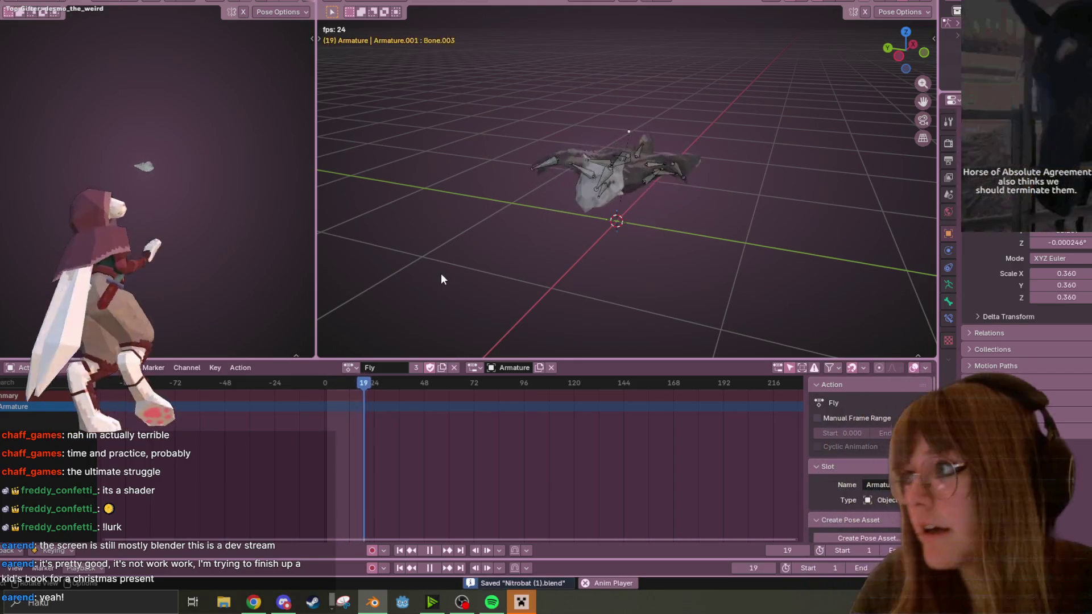
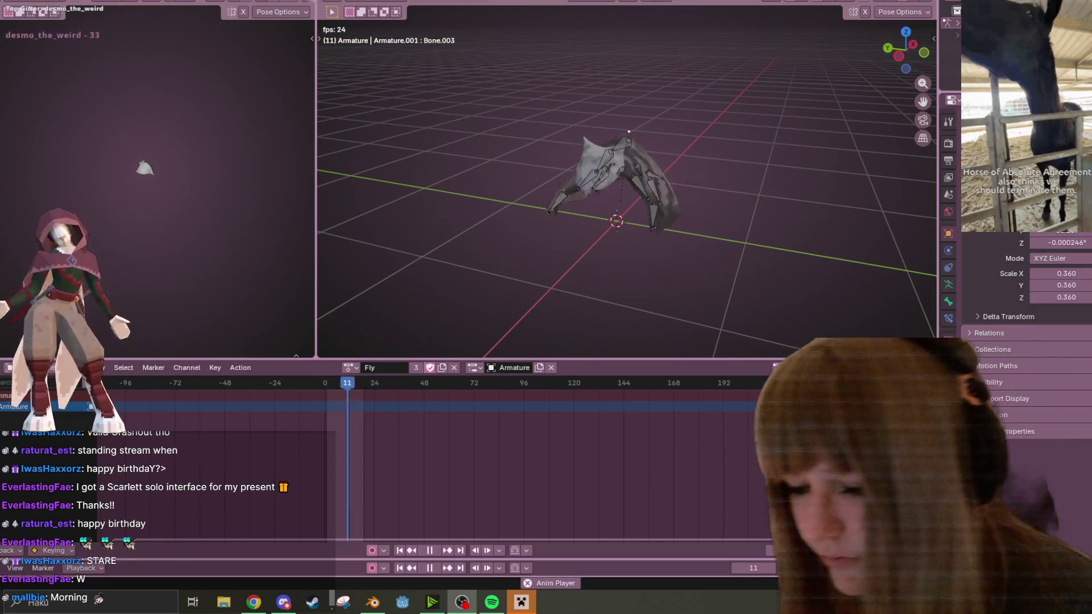
Step: Bring the NVIDIA Broadcast webcam effects window up over the bat animation
click(432, 603)
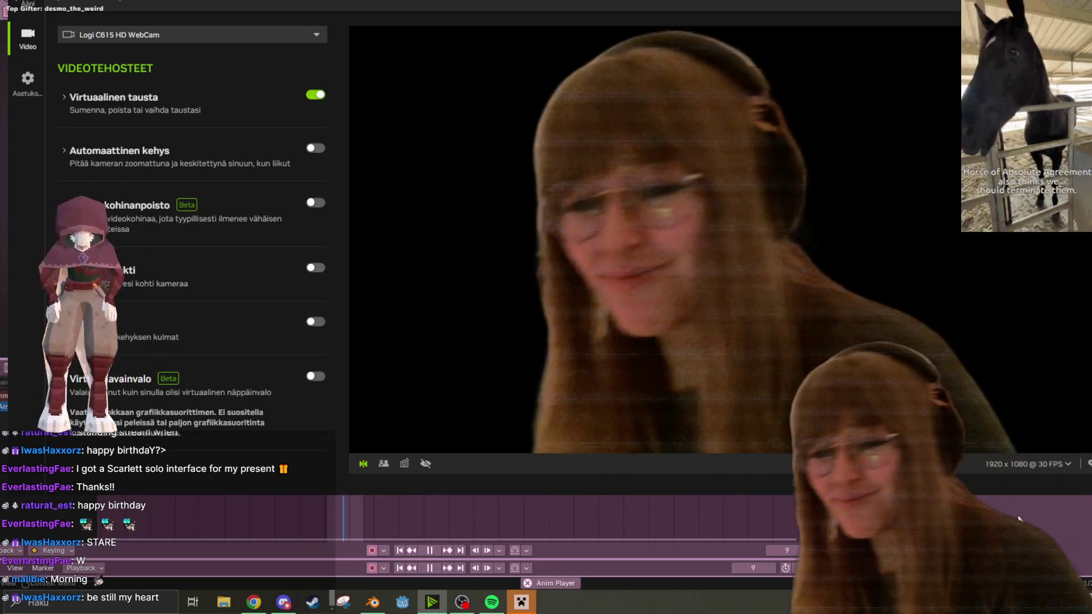
Step: Return to Blender's bat animation, leaving the NVIDIA Broadcast virtual background enabled
click(1006, 506)
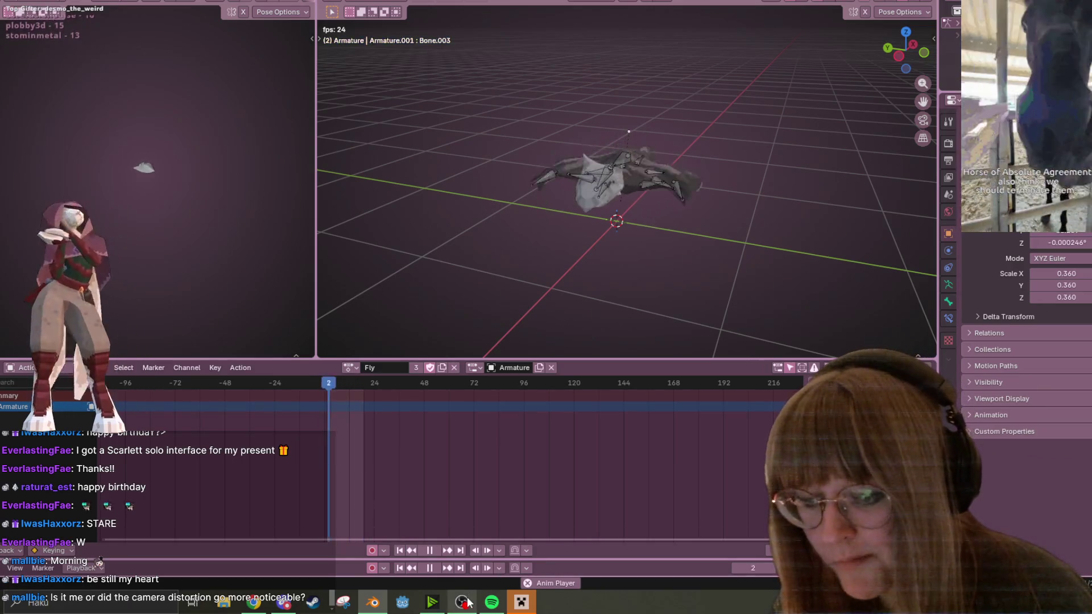
Step: Show the Fly action's properties beside the Action Editor while the bat's Fly loop plays
mouse_move(467, 602)
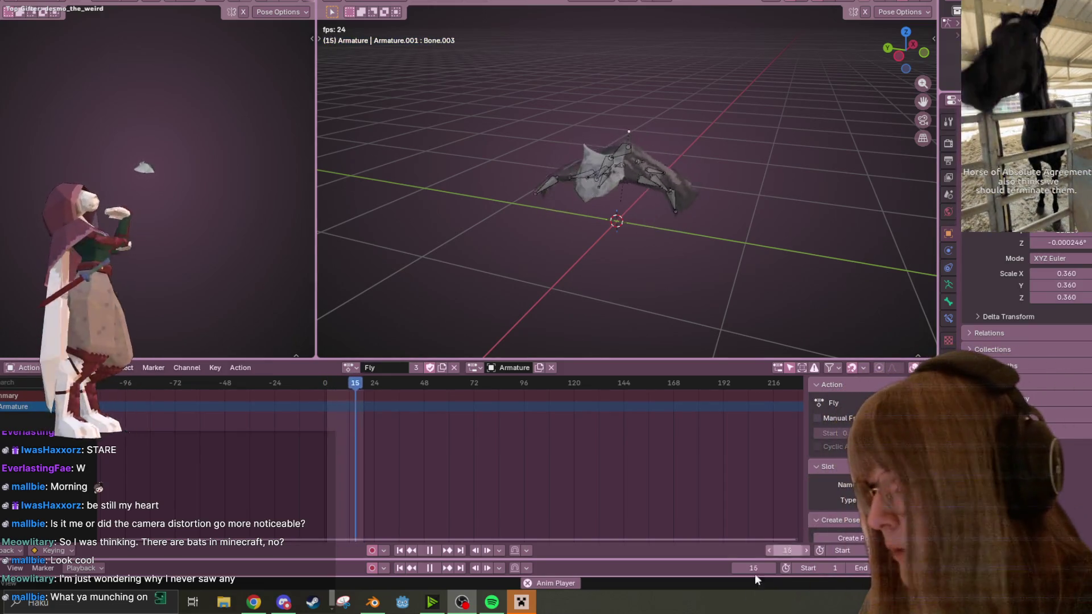
Step: Preview the Idle then Idle.002 actions, stop at frame 17, and switch to the large-viewport workspace
mouse_move(598, 139)
middle_down()
mouse_move(694, 160)
mouse_move(738, 199)
mouse_move(687, 139)
mouse_move(486, 158)
mouse_move(507, 300)
middle_up()
click(349, 368)
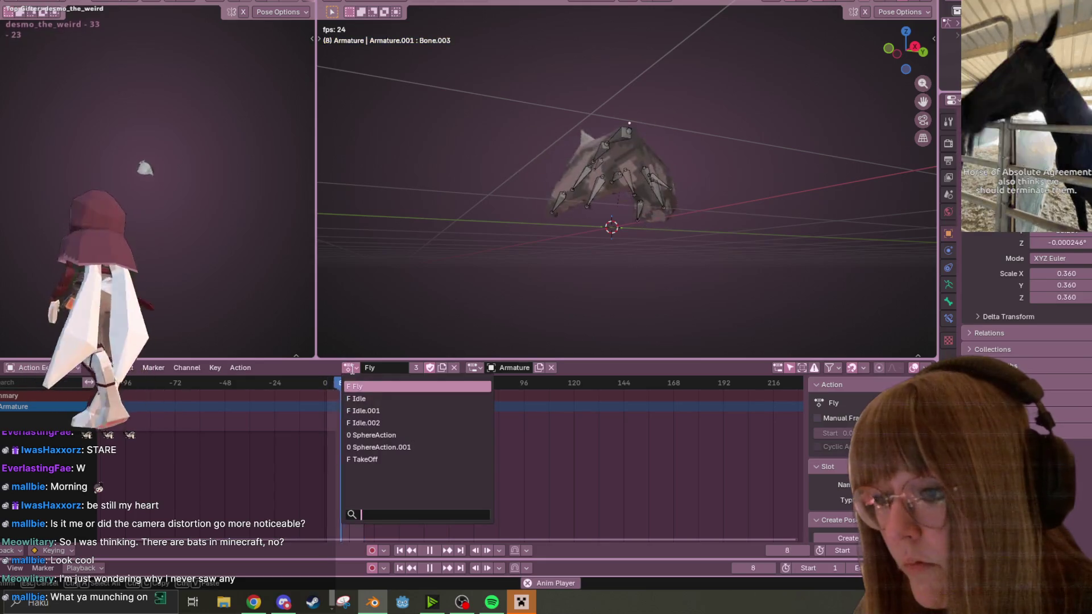
click(376, 402)
mouse_move(506, 296)
middle_down()
mouse_move(558, 263)
mouse_move(485, 309)
middle_up()
click(348, 368)
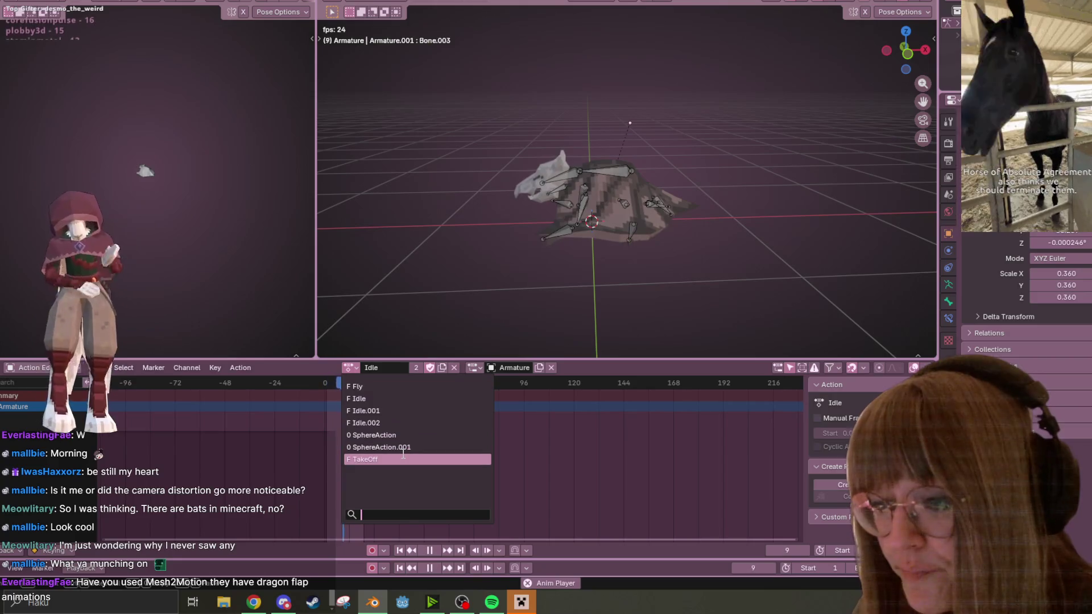
click(396, 423)
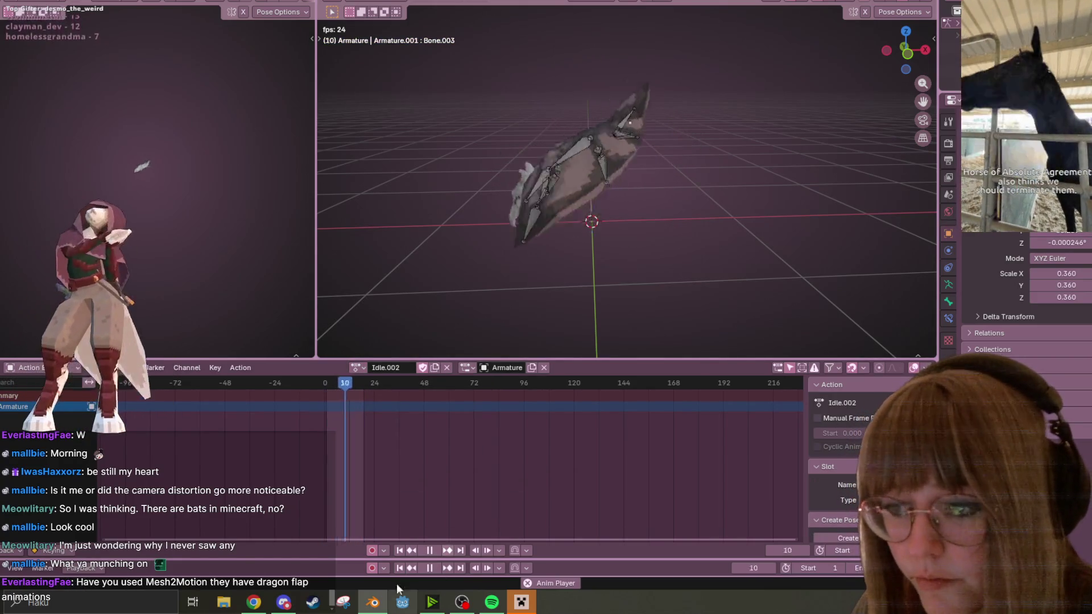
click(432, 549)
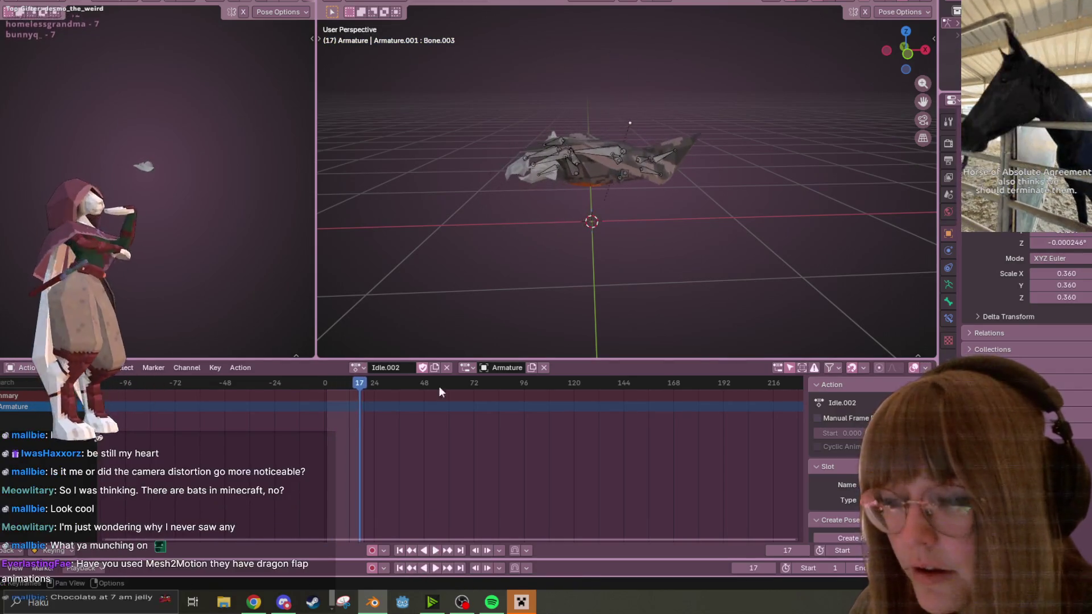
click(142, 1)
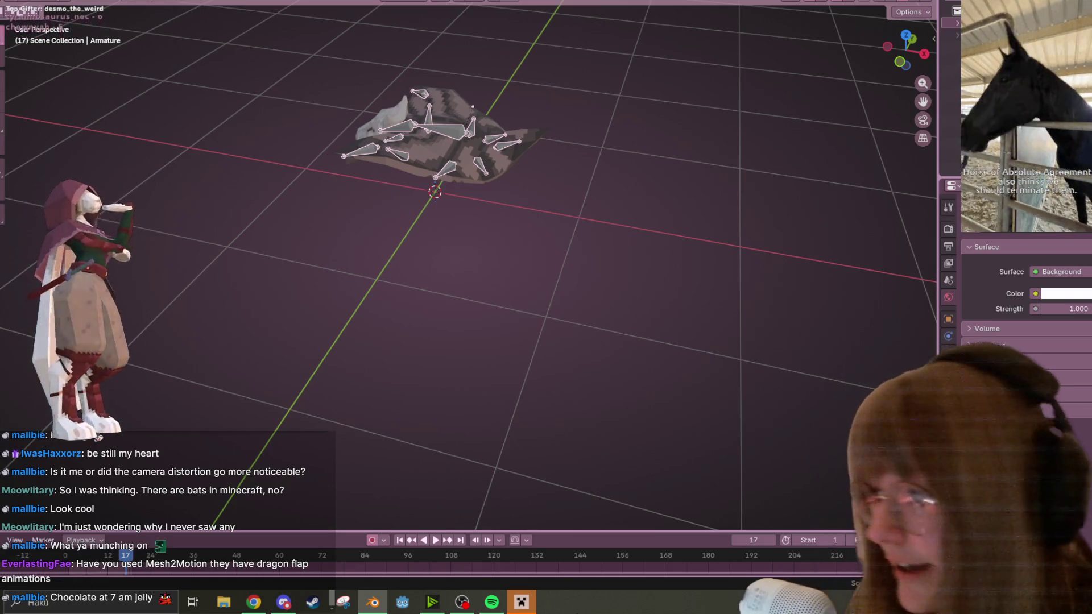
Step: View the bat's wing pattern from top-down and tilted angles in Texture Paint, then return to Animation
click(522, 598)
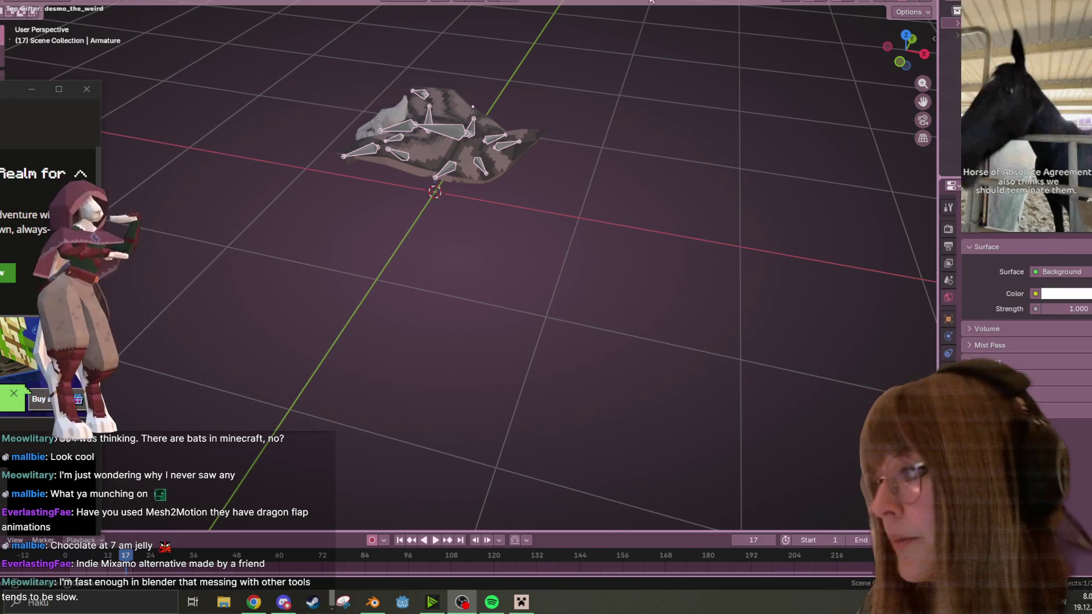
mouse_move(476, 107)
middle_down()
mouse_move(540, 163)
mouse_move(624, 149)
mouse_move(663, 105)
middle_up()
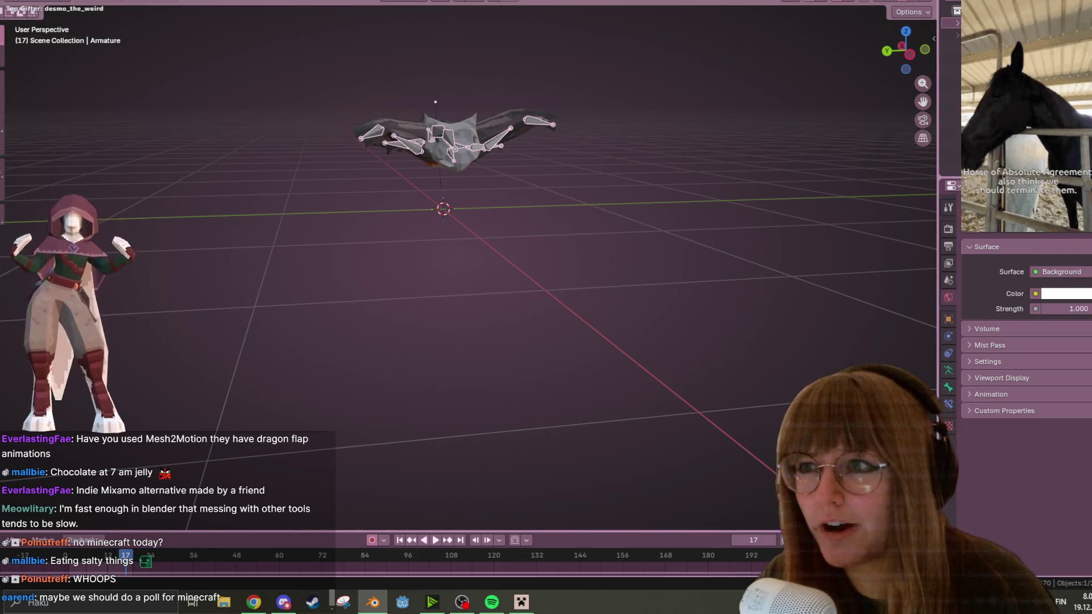
key(ctrl+Page_Up)
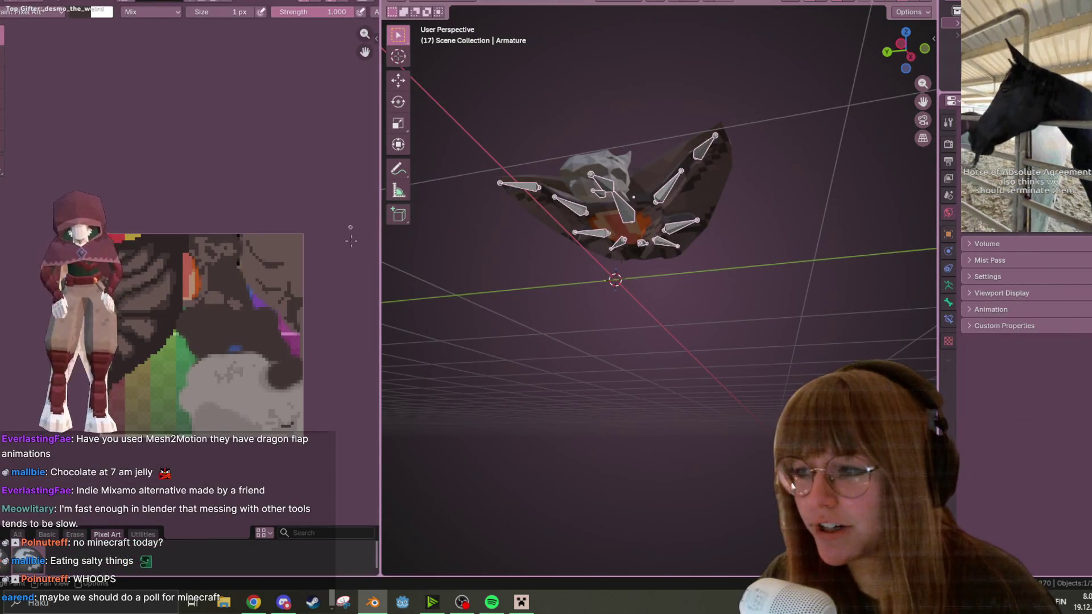
scroll(250, 297, up, 4)
middle_drag(574, 182, 597, 137)
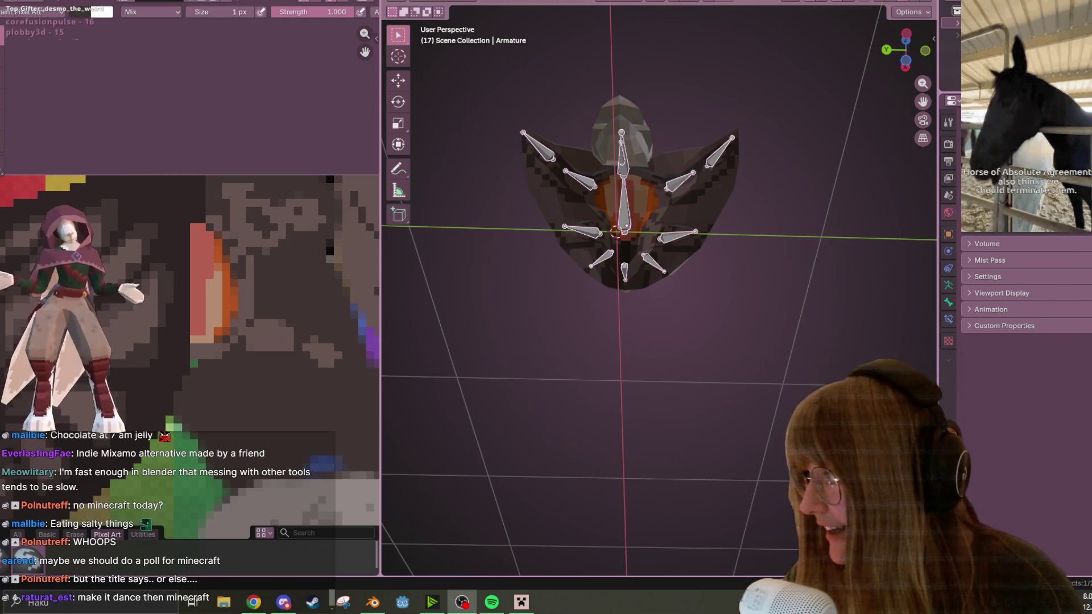
mouse_move(523, 53)
middle_down()
mouse_move(565, 151)
mouse_move(698, 171)
mouse_move(677, 166)
mouse_move(713, 308)
mouse_move(721, 322)
mouse_move(728, 289)
mouse_move(743, 320)
middle_up()
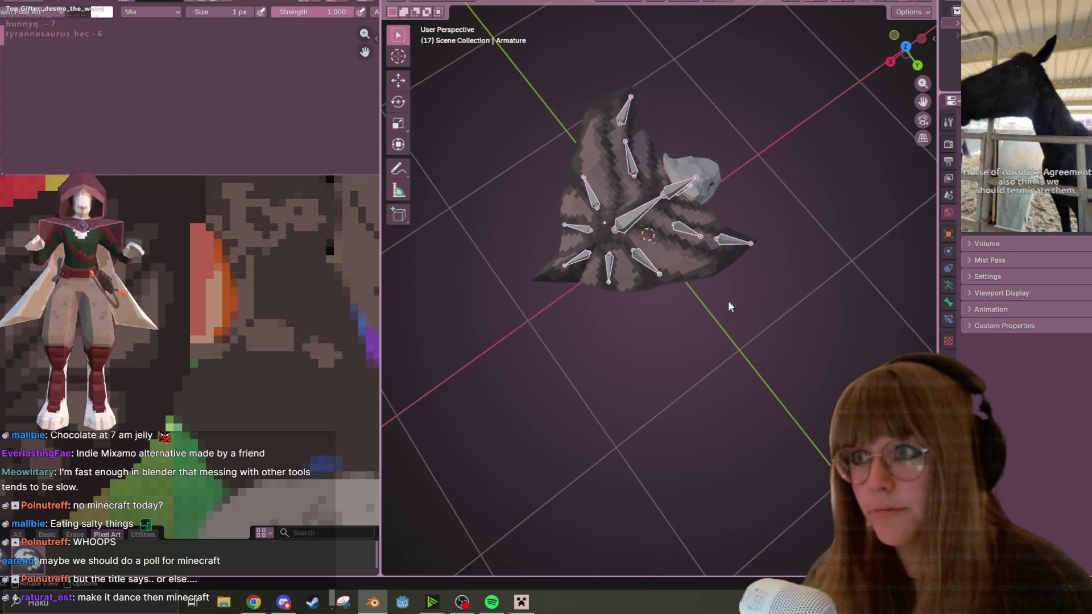
key(ctrl+Page_Up)
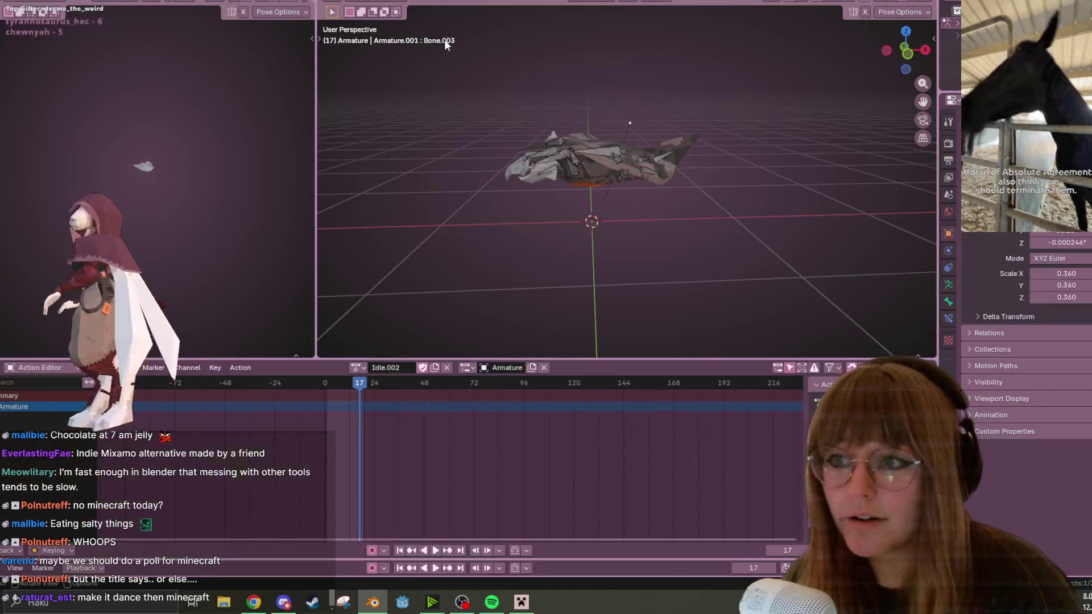
Step: Duplicate the Idle action into a new action named 'Dance'
click(357, 369)
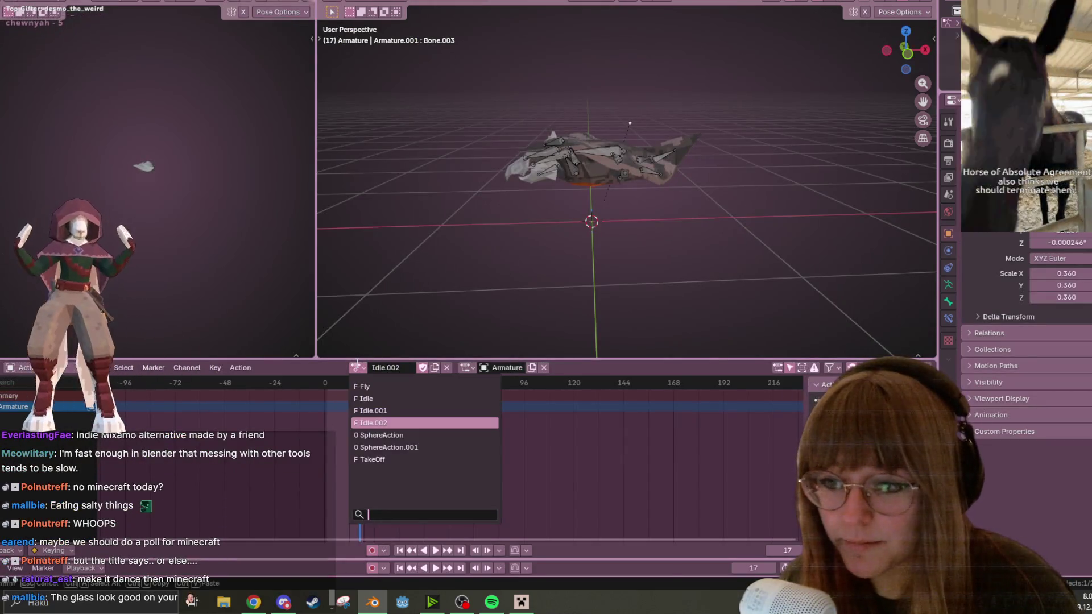
click(381, 407)
click(350, 368)
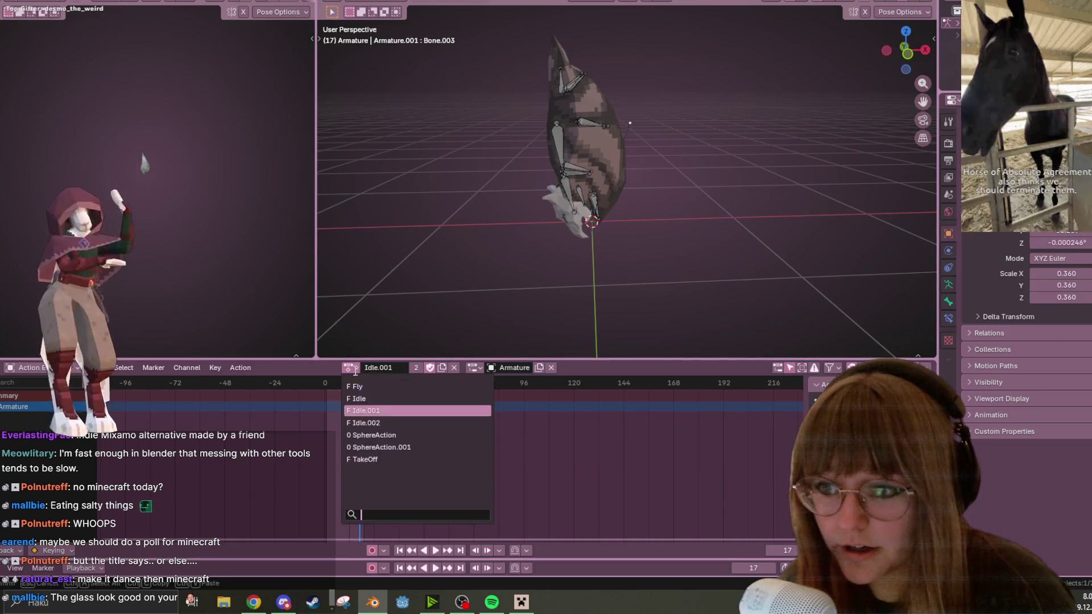
click(378, 395)
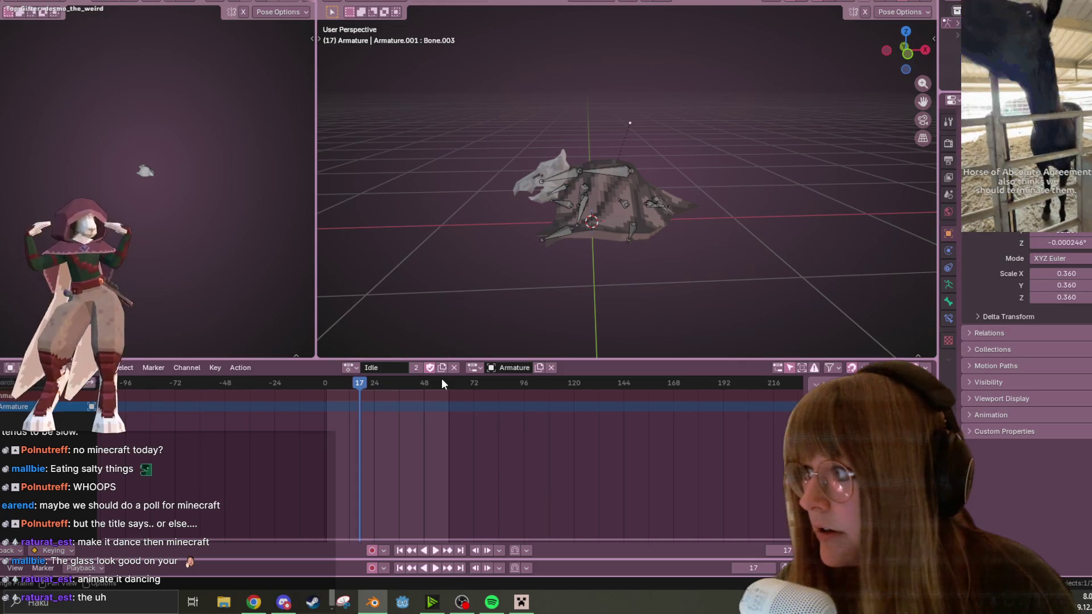
click(442, 367)
double_click(407, 367)
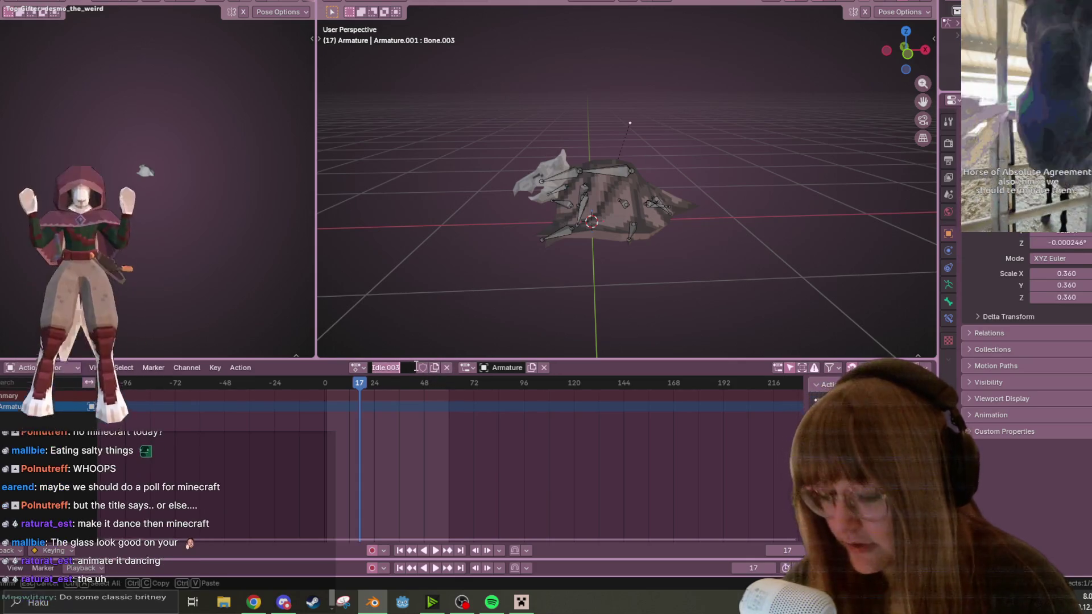
text(Dance)
key(Return)
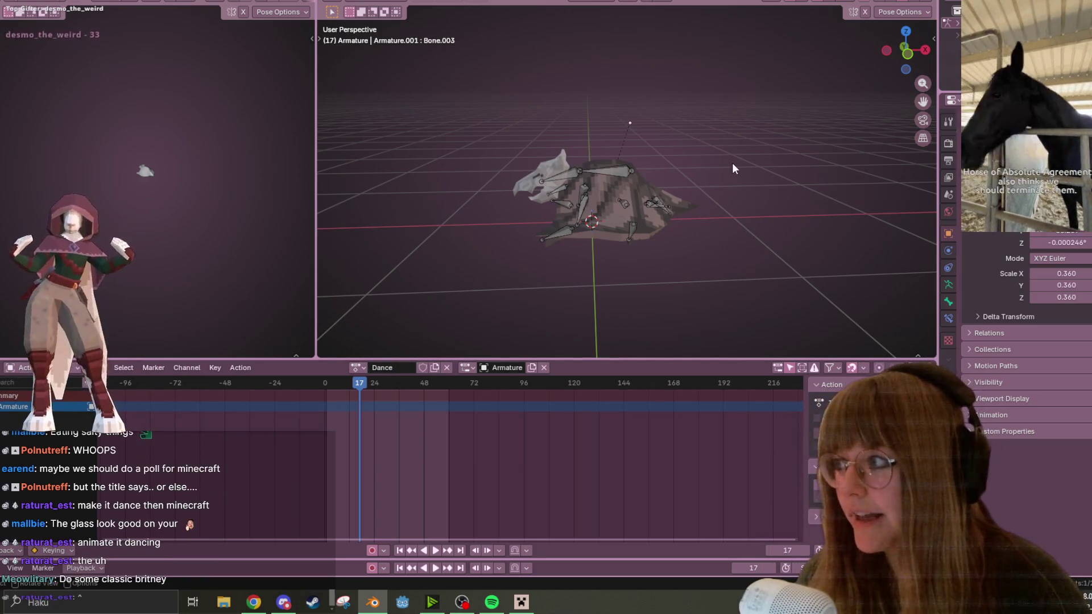
Step: View the bat straight from the front, zoom in, and select all its bones
click(903, 56)
scroll(622, 148, up, 2)
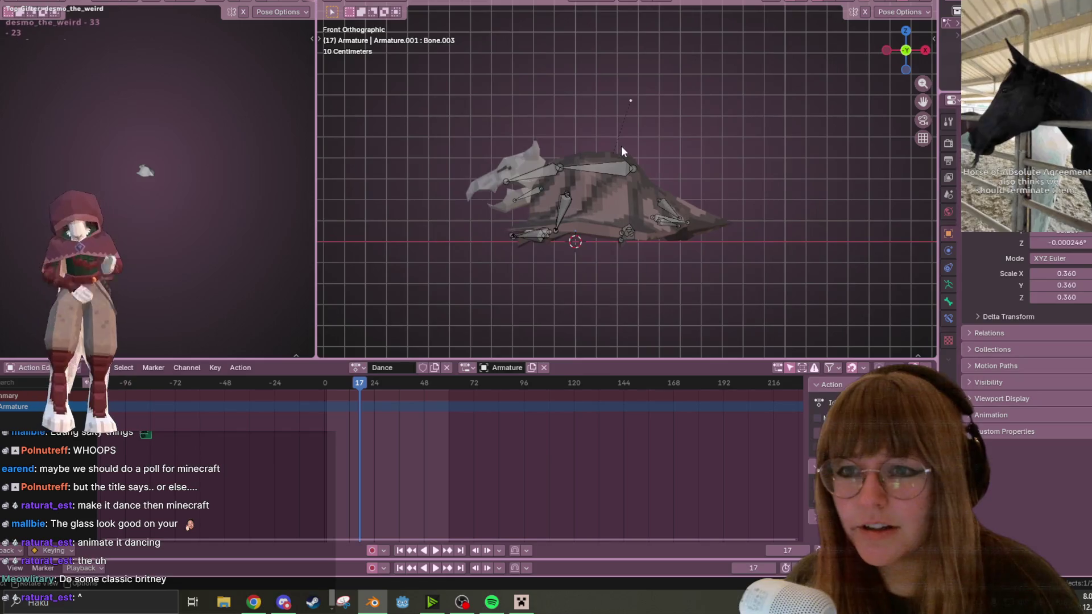
key(a)
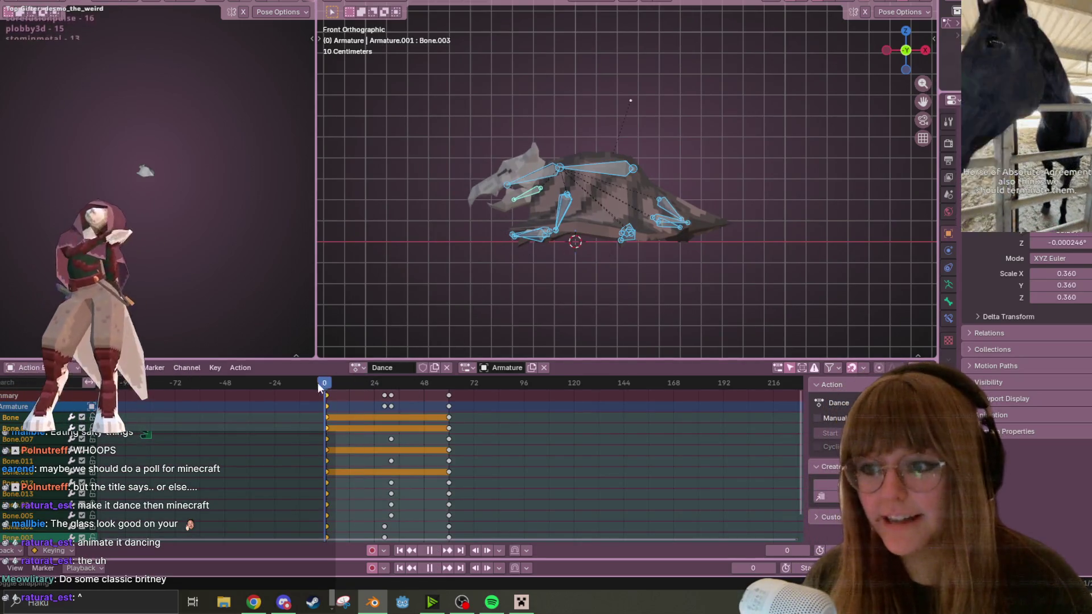
Step: Tilt the head and jaw bones upward at frame 33
key(space)
key(space)
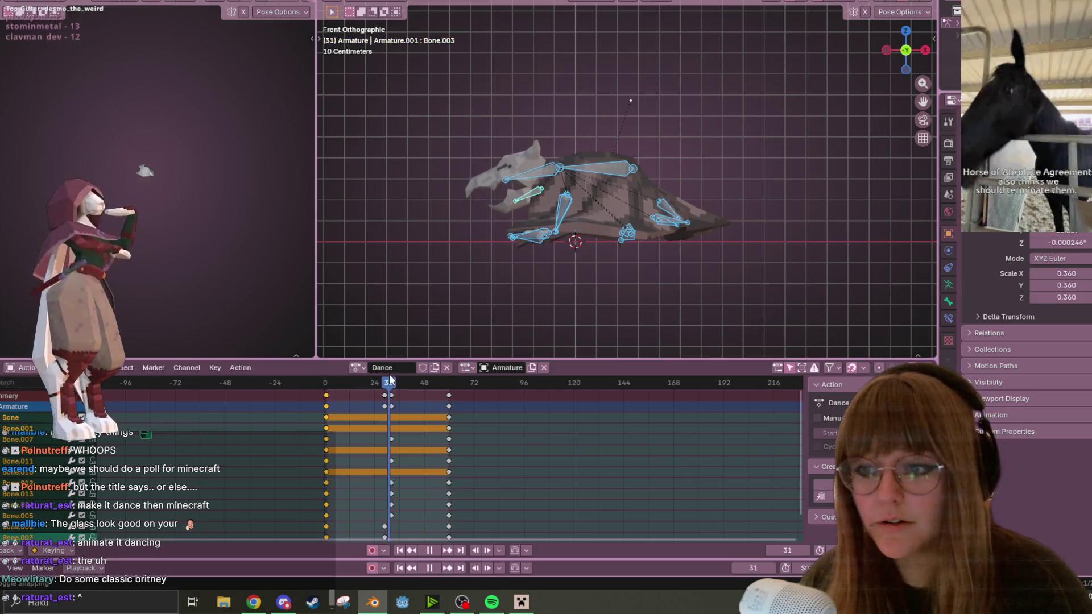
click(513, 182)
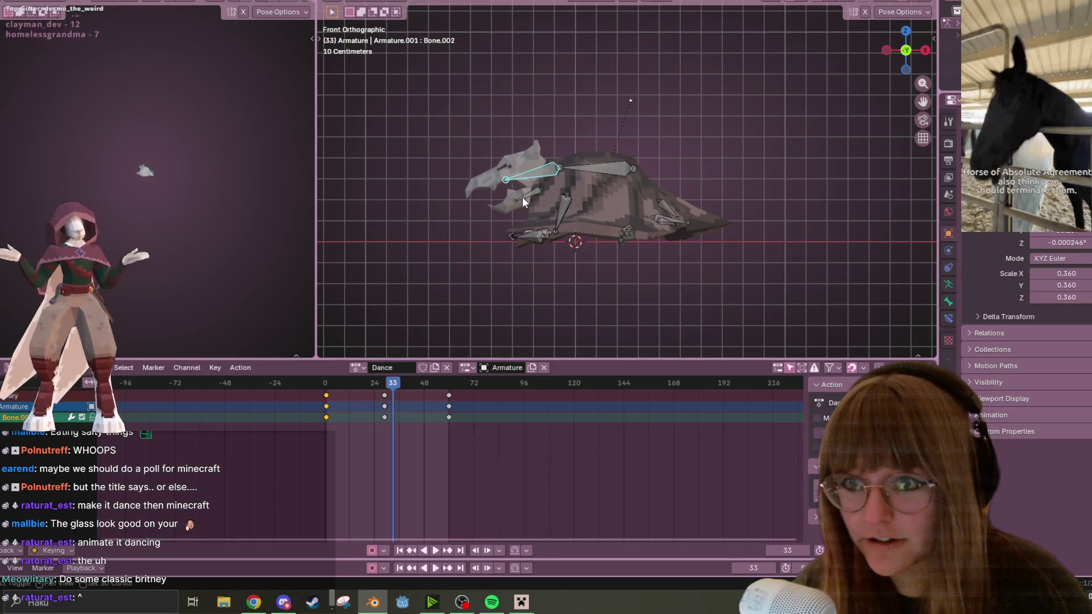
shift+click(529, 193)
key(t)
key(r)
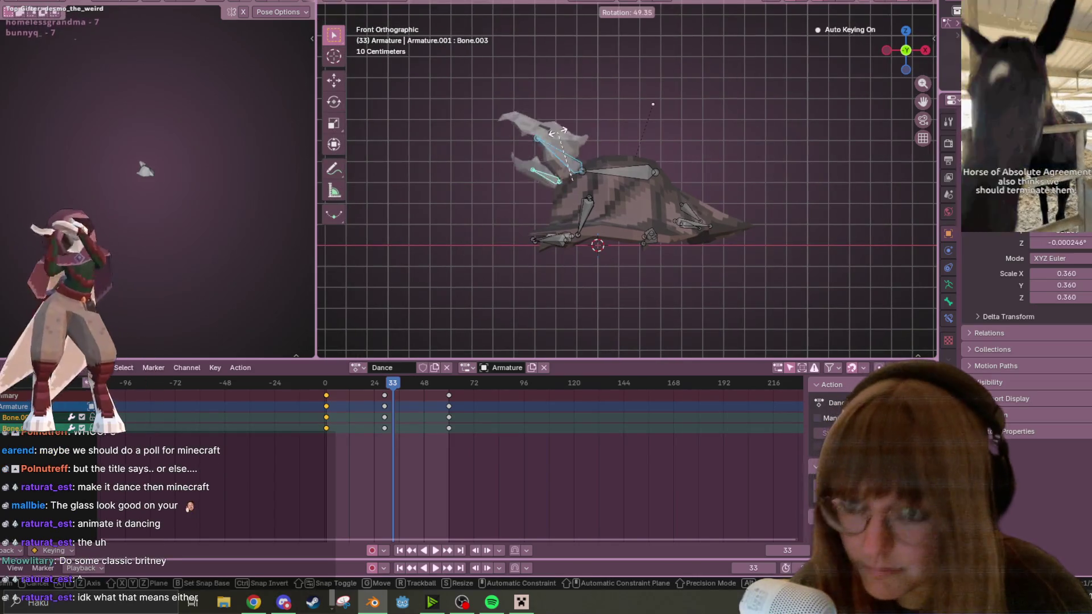
click(717, 226)
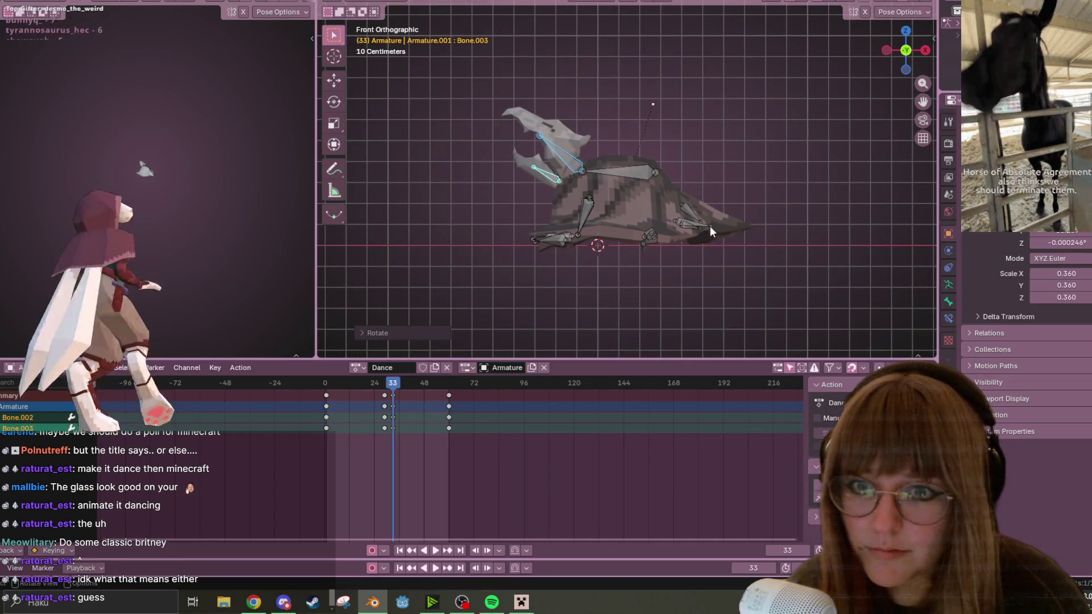
Step: Rotate the tail bone and turn the whole body from the root bone
click(694, 222)
key(r)
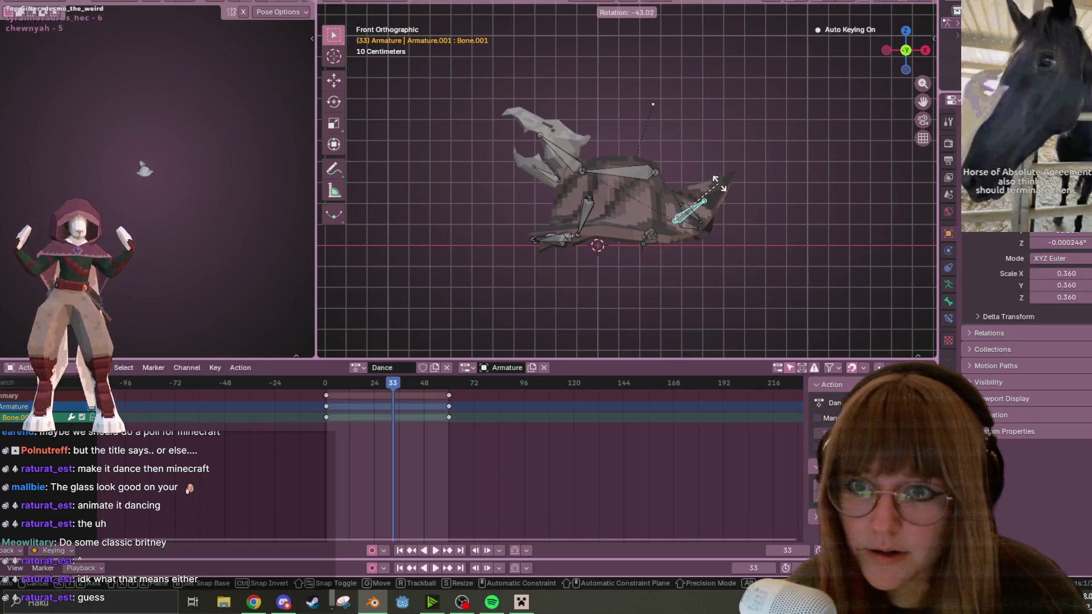
click(717, 183)
click(649, 176)
key(r)
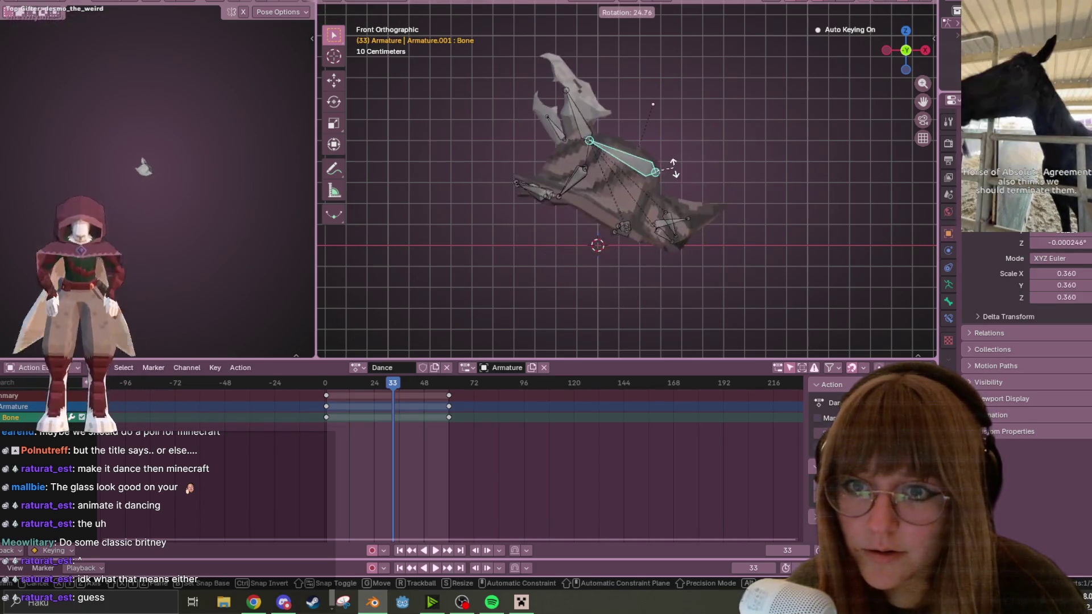
click(675, 152)
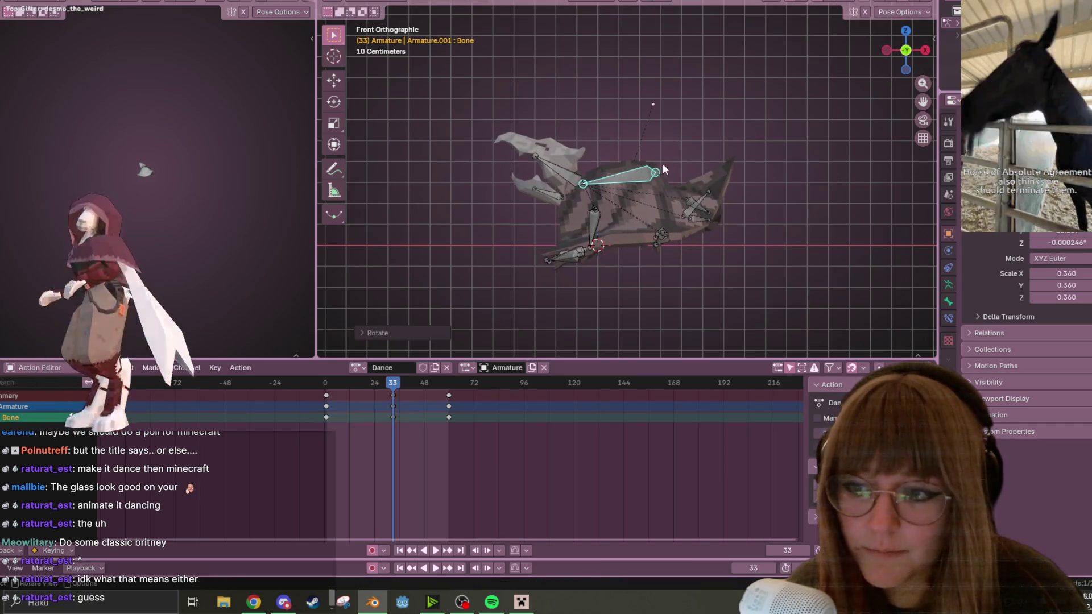
Step: Move the leg bones and rotate the foot bones into the new pose
drag(544, 238, 596, 274)
key(g)
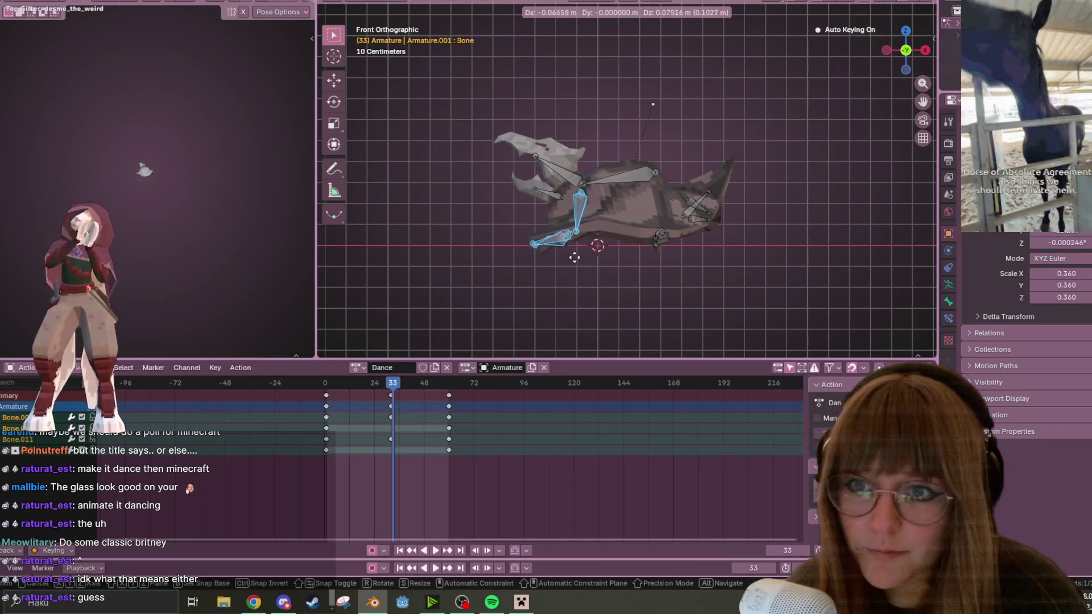
click(569, 256)
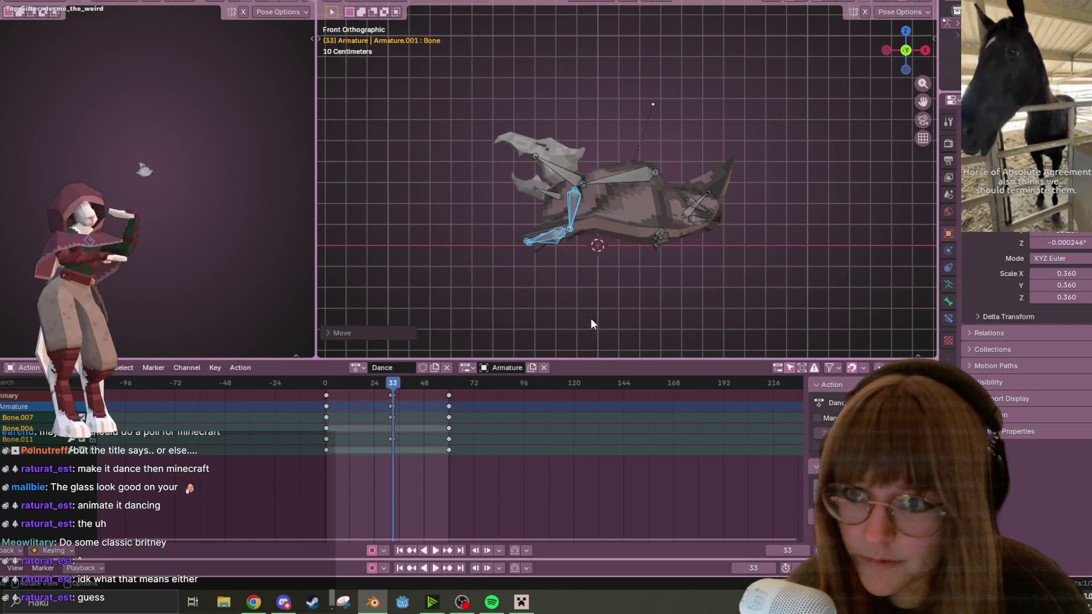
key(r)
click(564, 295)
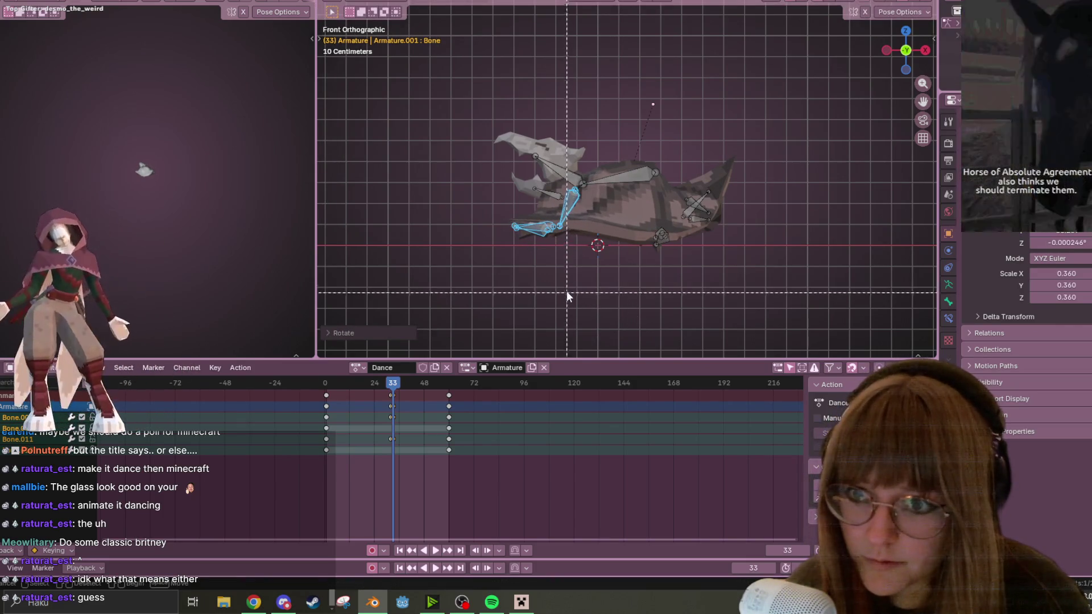
Step: Reposition the lower leg bones and the foot bone Bone.006
key(b)
drag(571, 267, 580, 250)
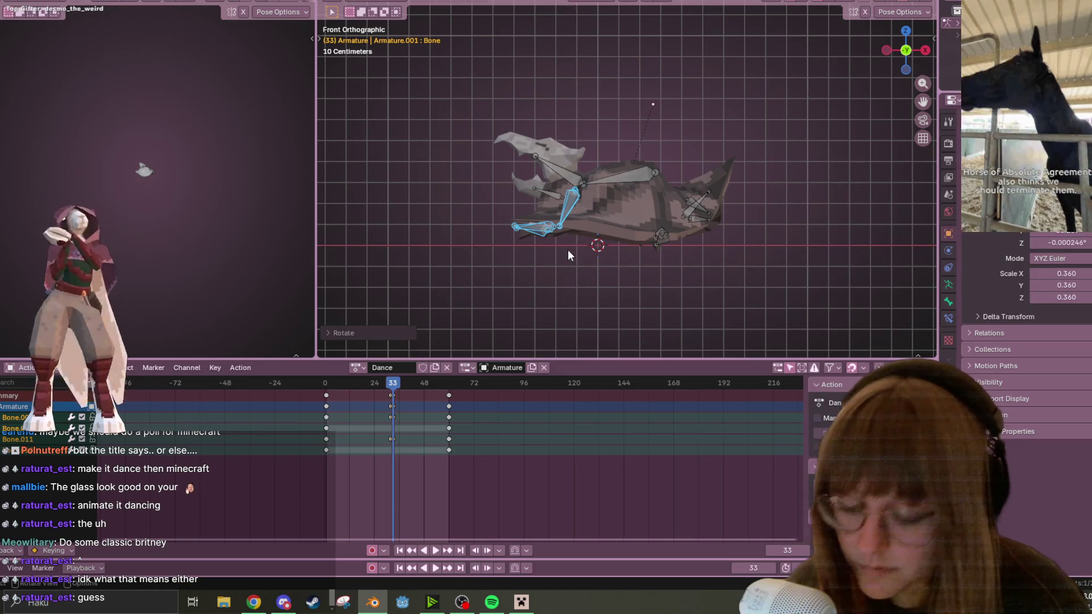
key(g)
click(539, 258)
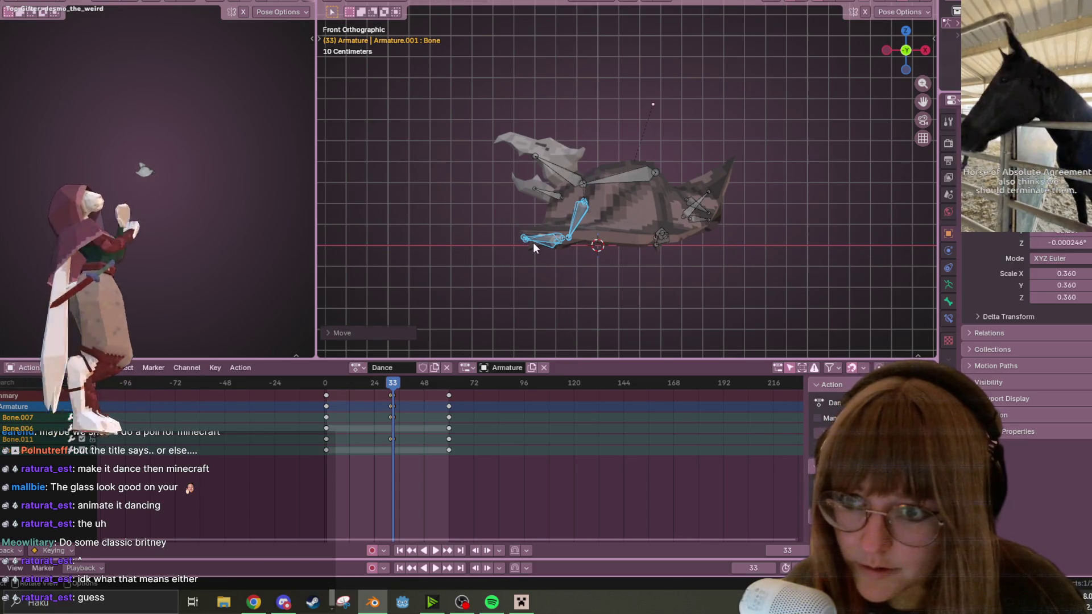
click(534, 240)
key(g)
click(541, 254)
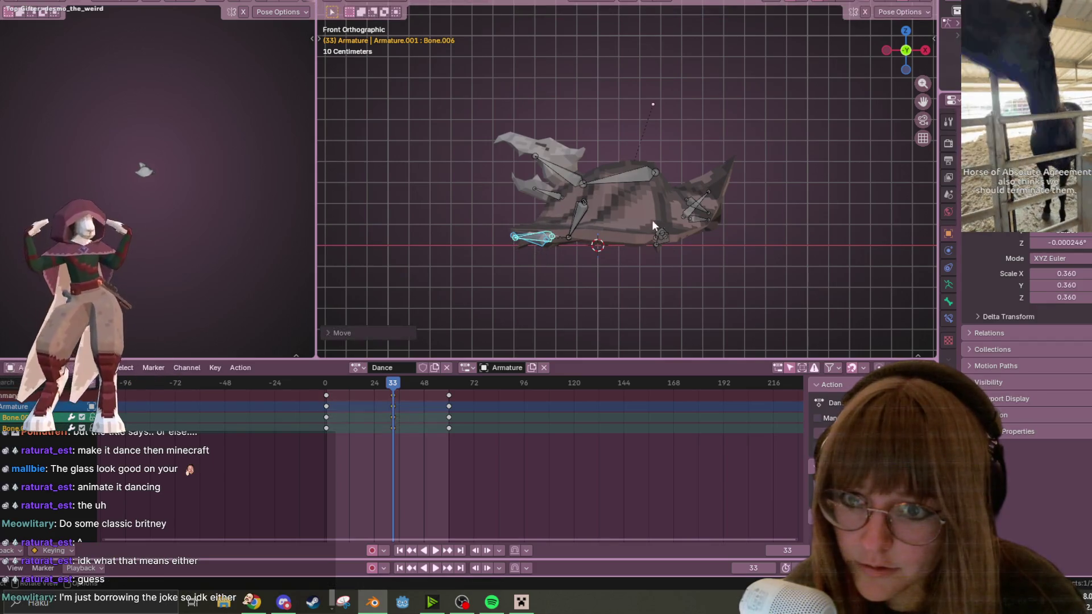
key(g)
click(667, 264)
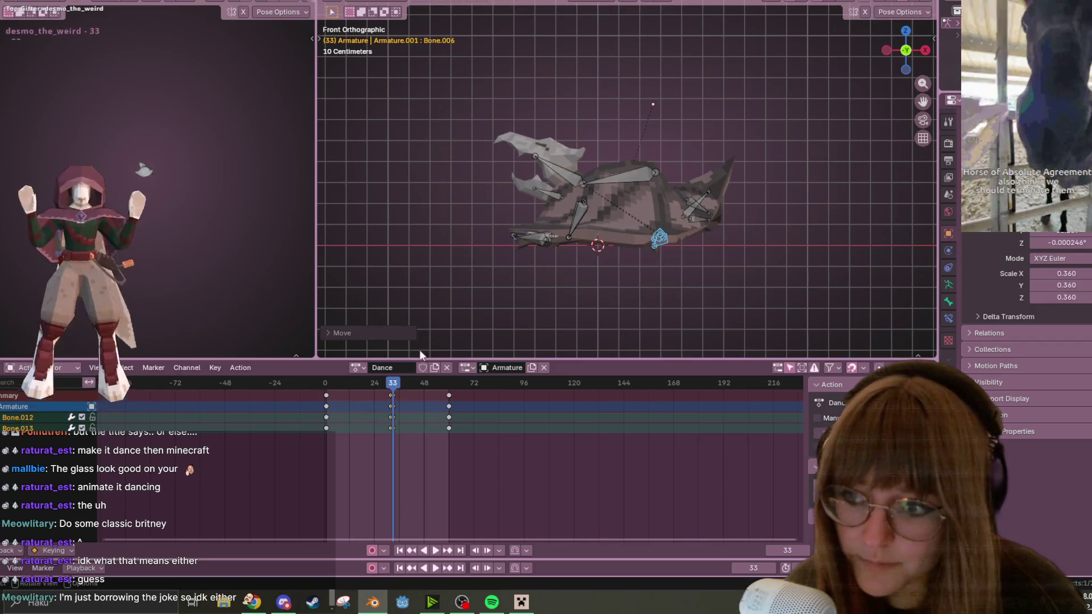
Step: Shift the new key column near frame 32 slightly earlier and play the Dance action
drag(400, 384, 384, 384)
click(389, 396)
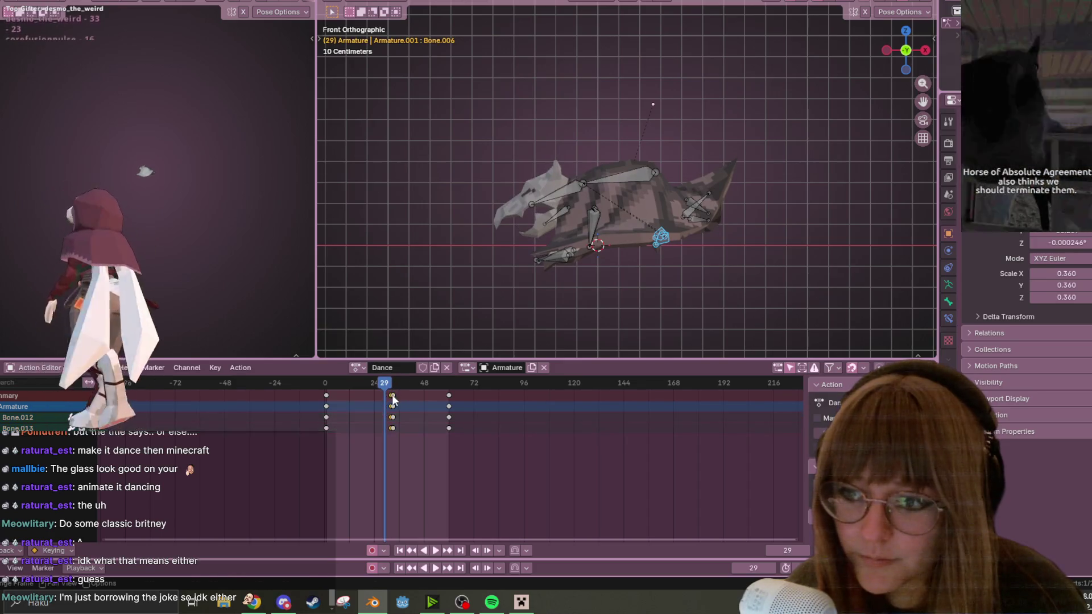
key(g)
click(393, 393)
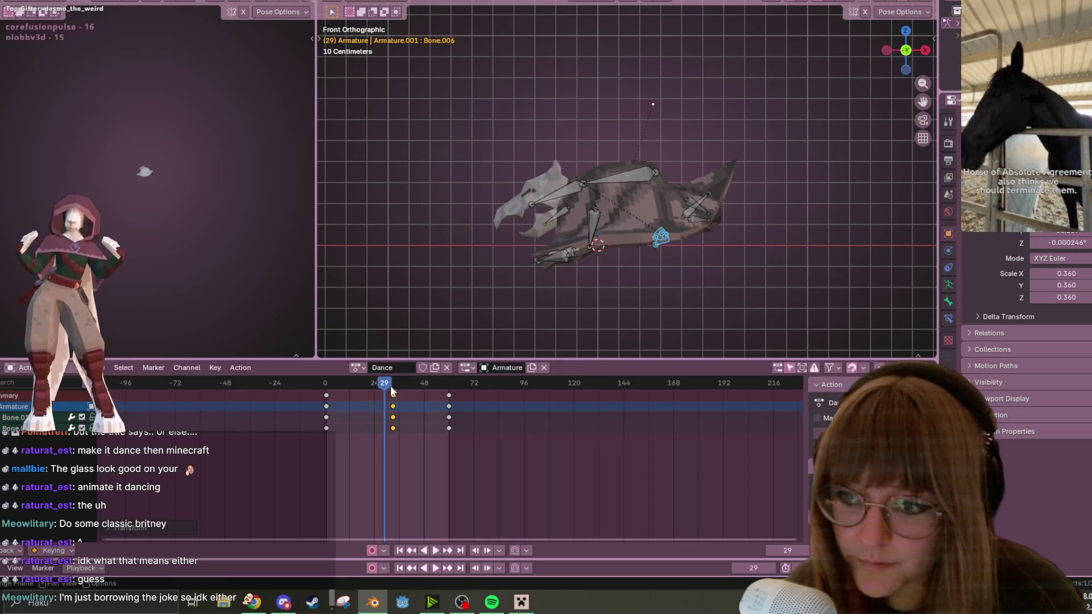
key(space)
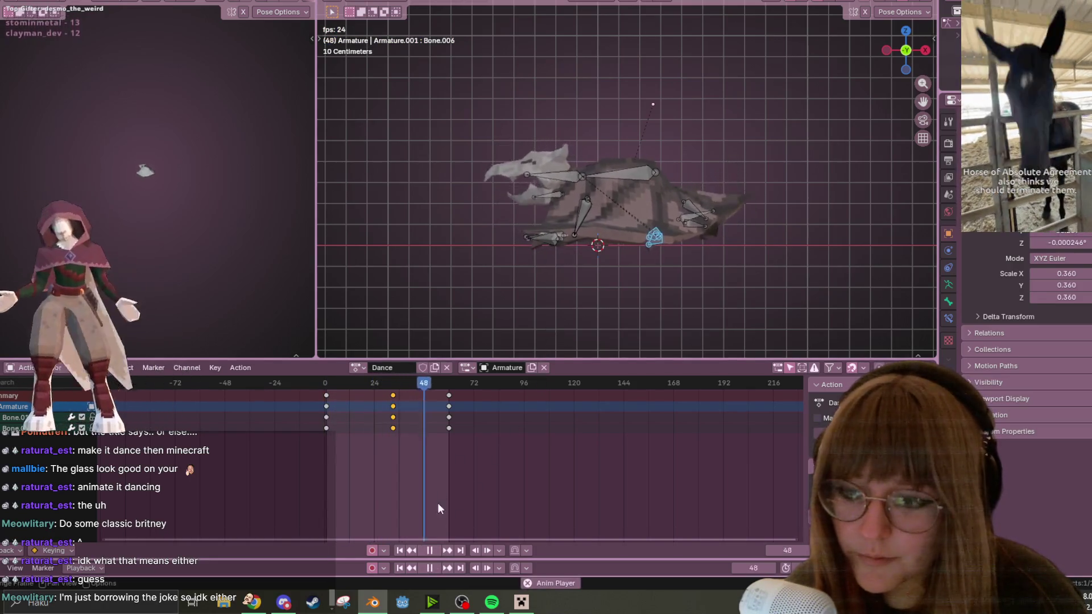
click(429, 550)
Step: Move the key column earlier to about frame 26, then about frame 14, checking playback
key(a)
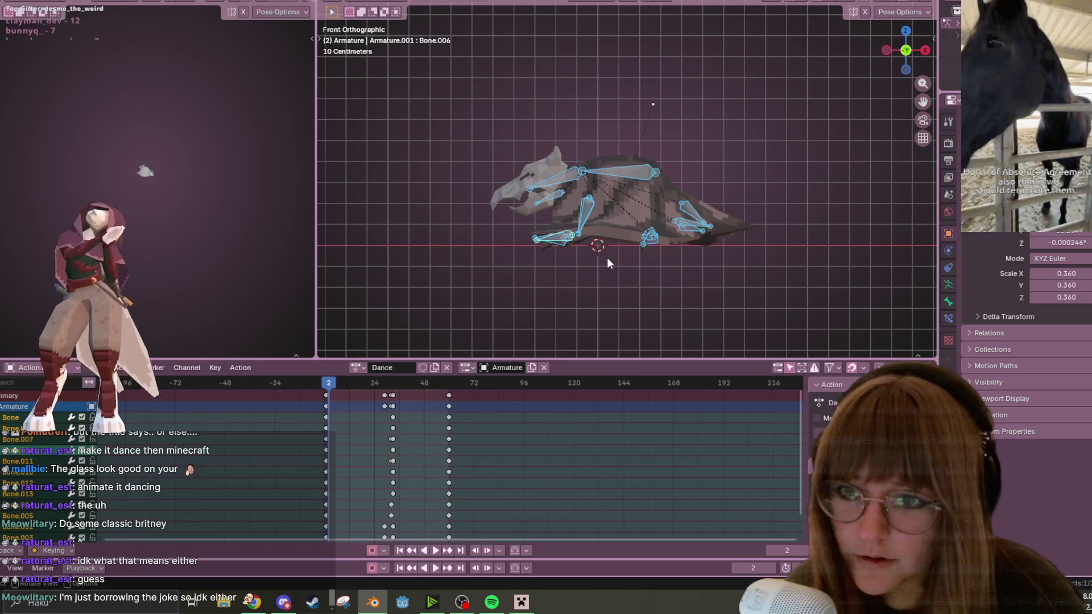
click(391, 395)
key(g)
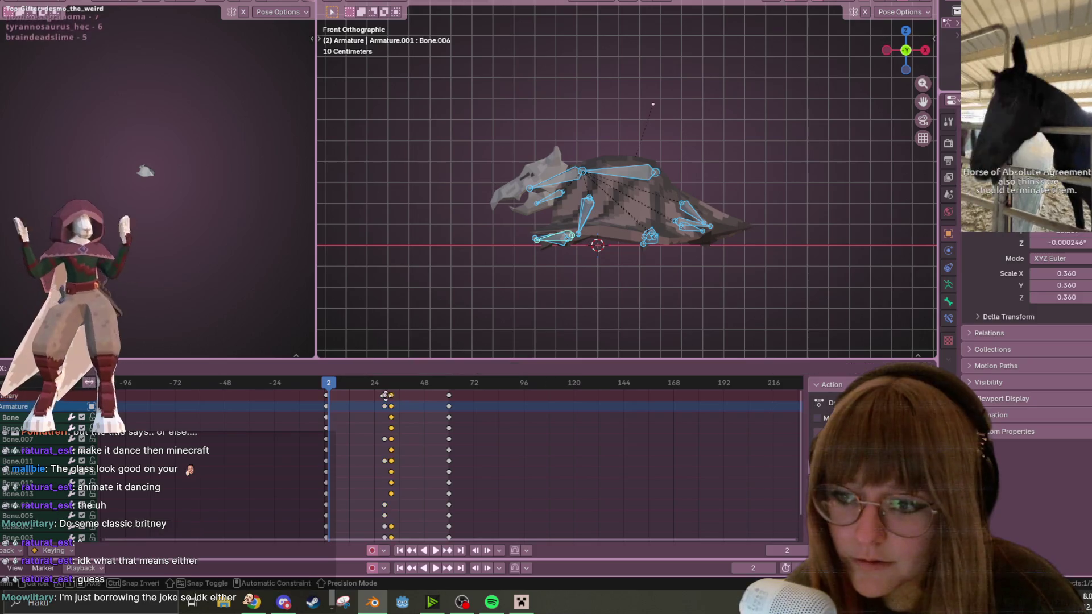
click(382, 394)
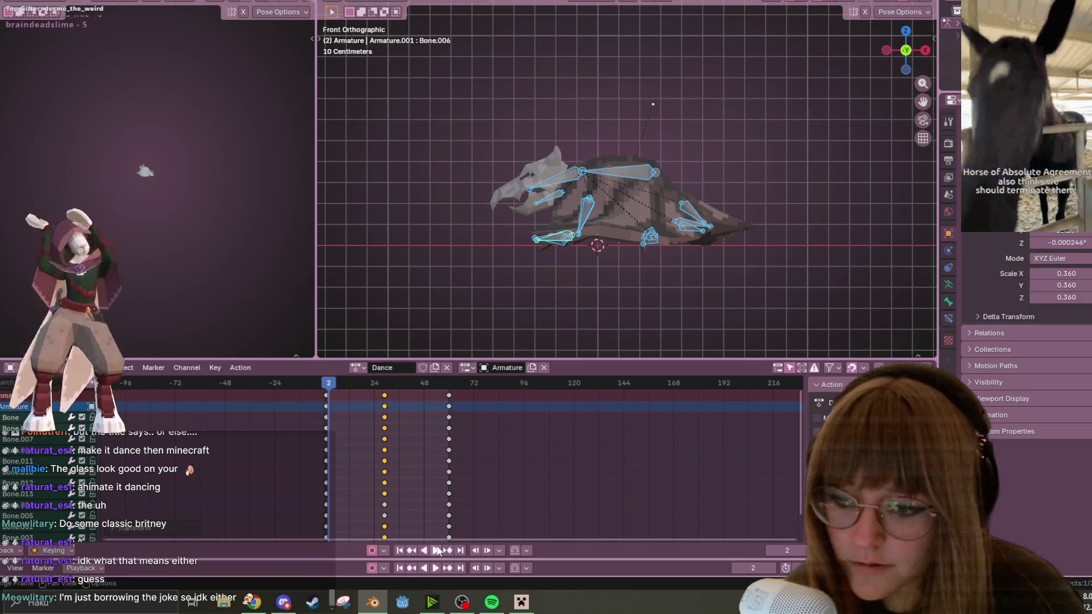
click(434, 547)
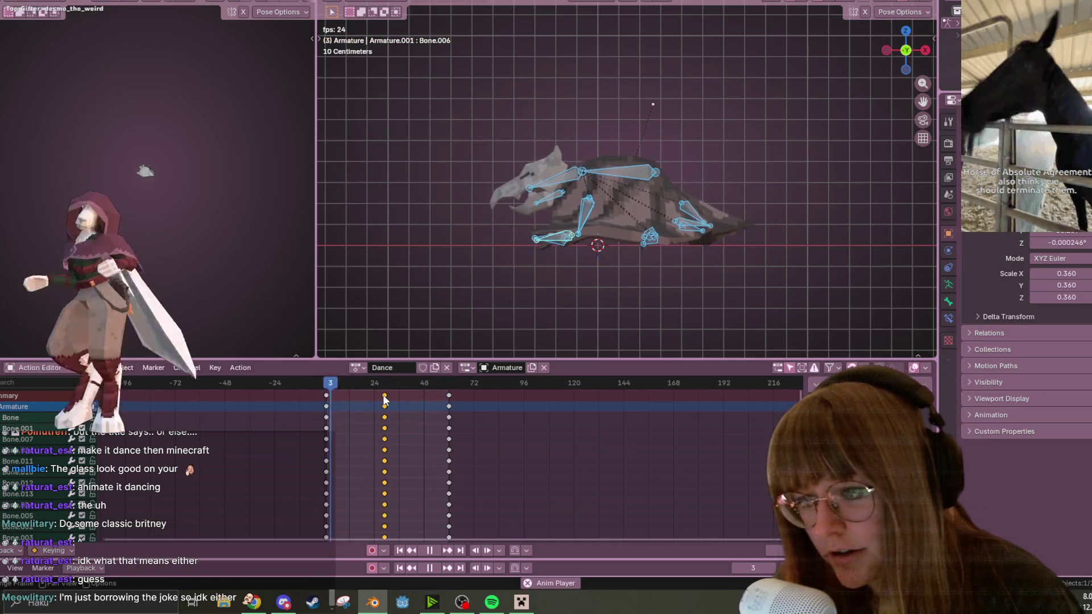
drag(384, 400, 353, 398)
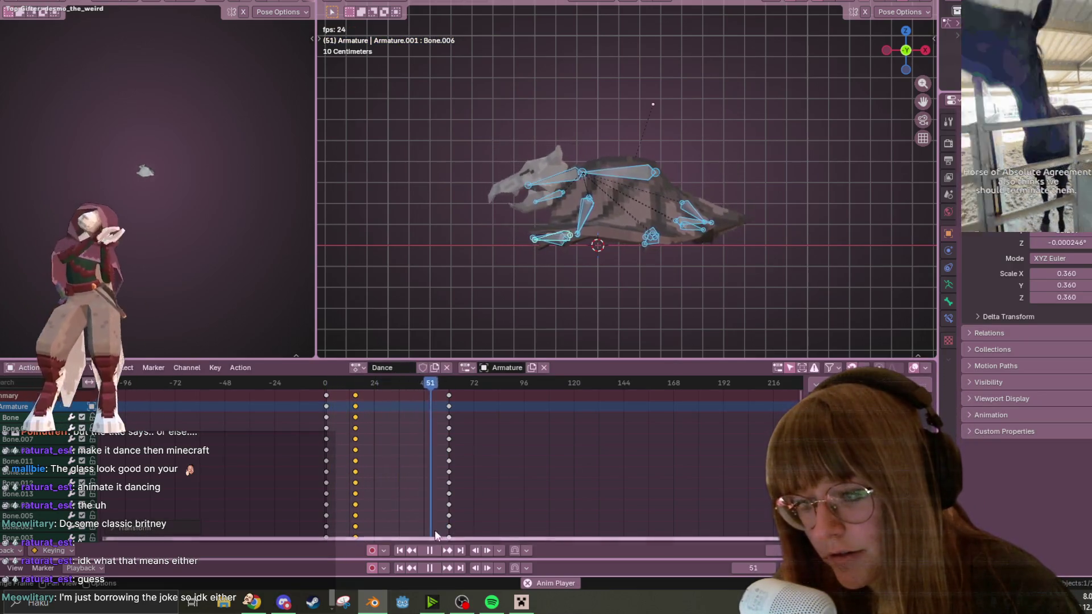
click(435, 549)
Step: Replay from a perspective view and shift the key column slightly earlier
mouse_move(541, 250)
middle_down()
mouse_move(821, 265)
mouse_move(568, 273)
middle_up()
click(433, 552)
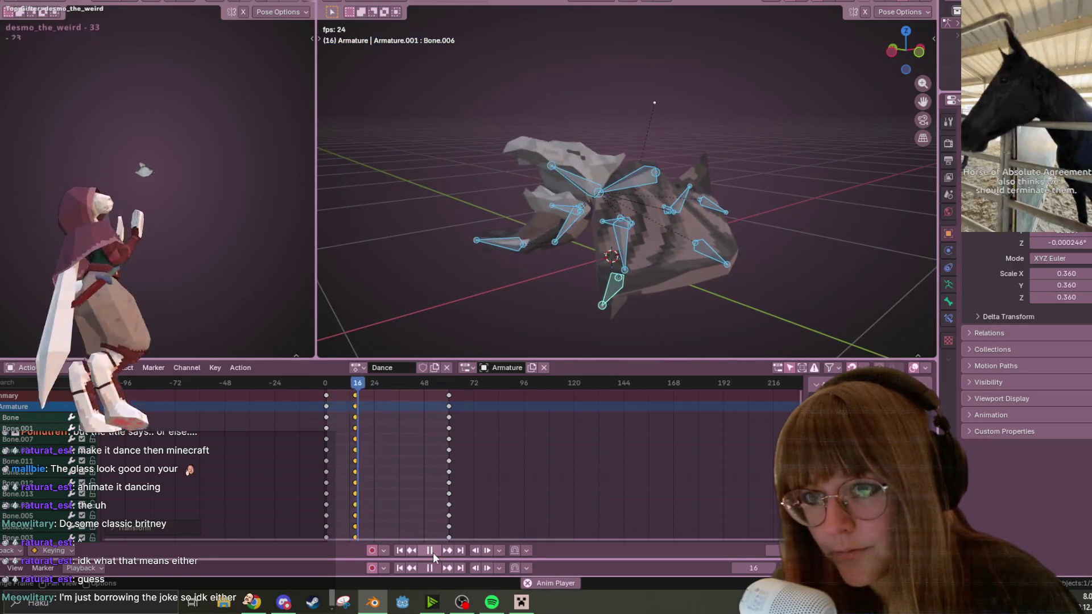
click(432, 551)
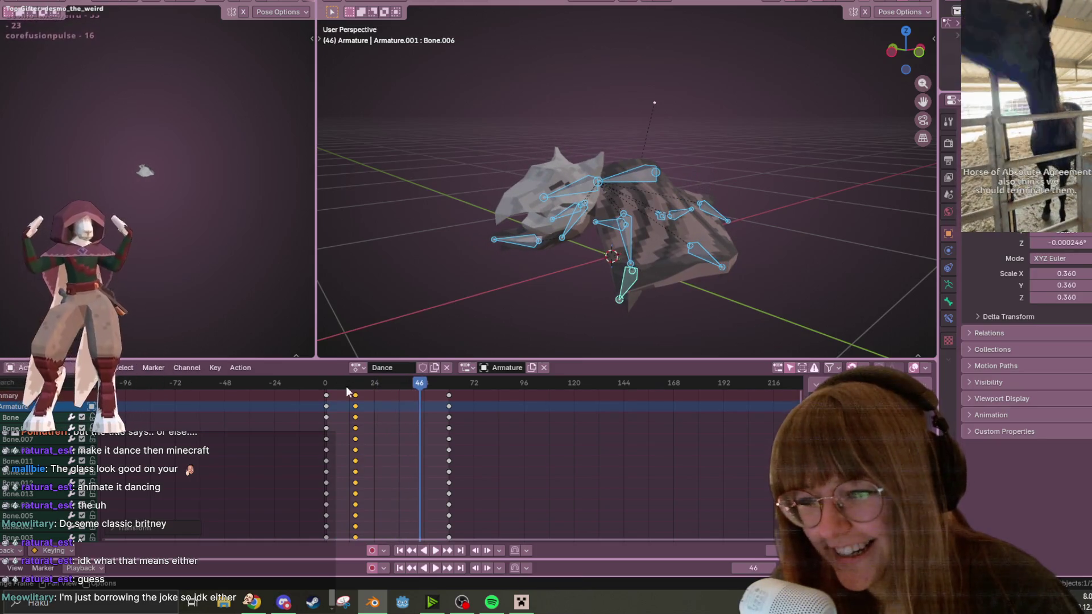
key(g)
click(357, 404)
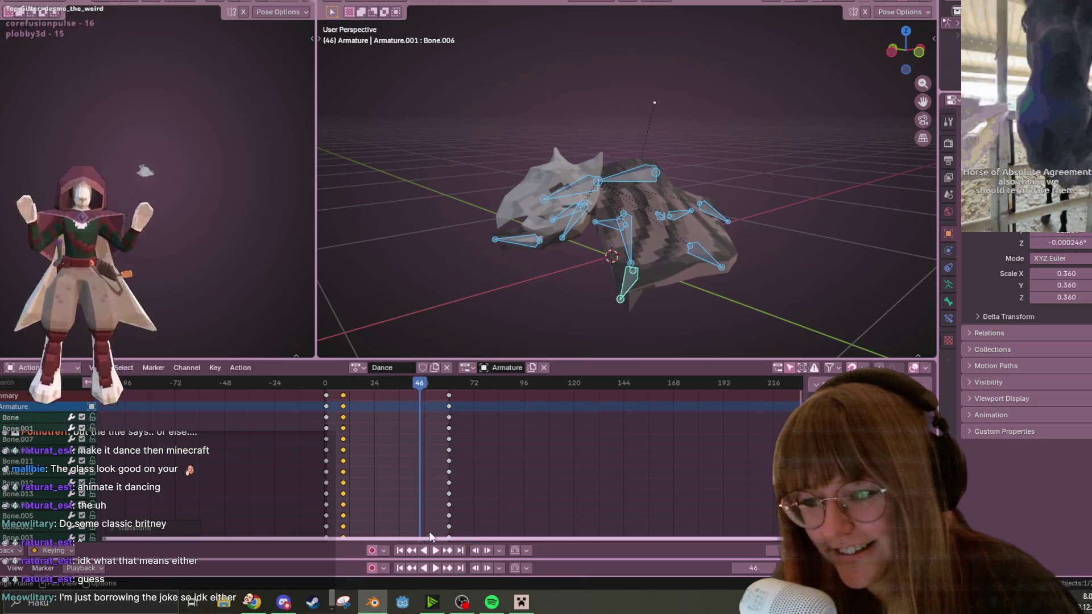
Step: Move the late key column to frame 15
key(shift+Left)
click(448, 550)
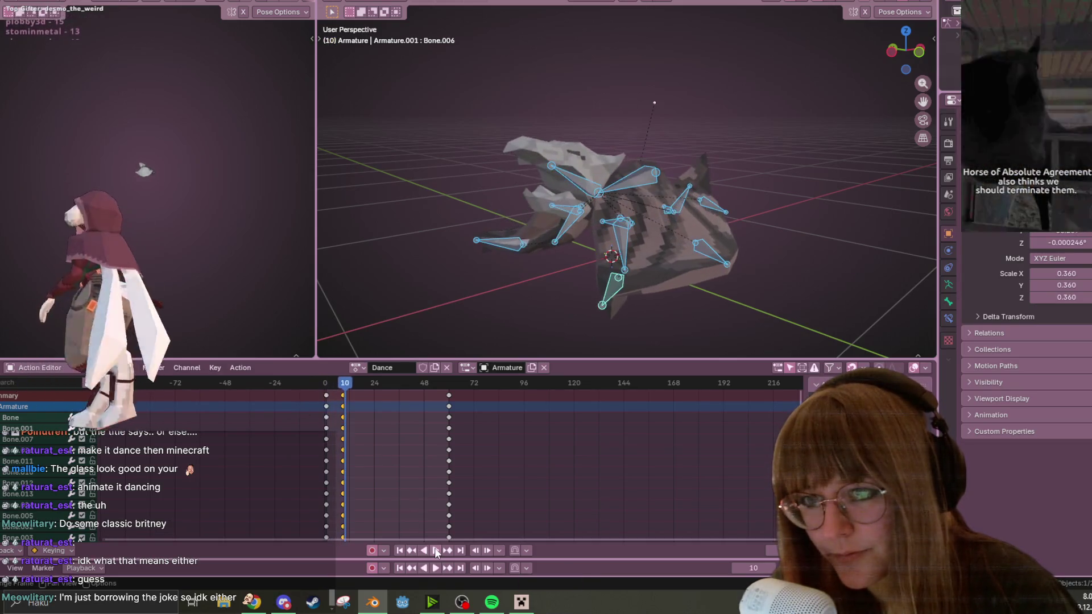
drag(347, 387, 355, 383)
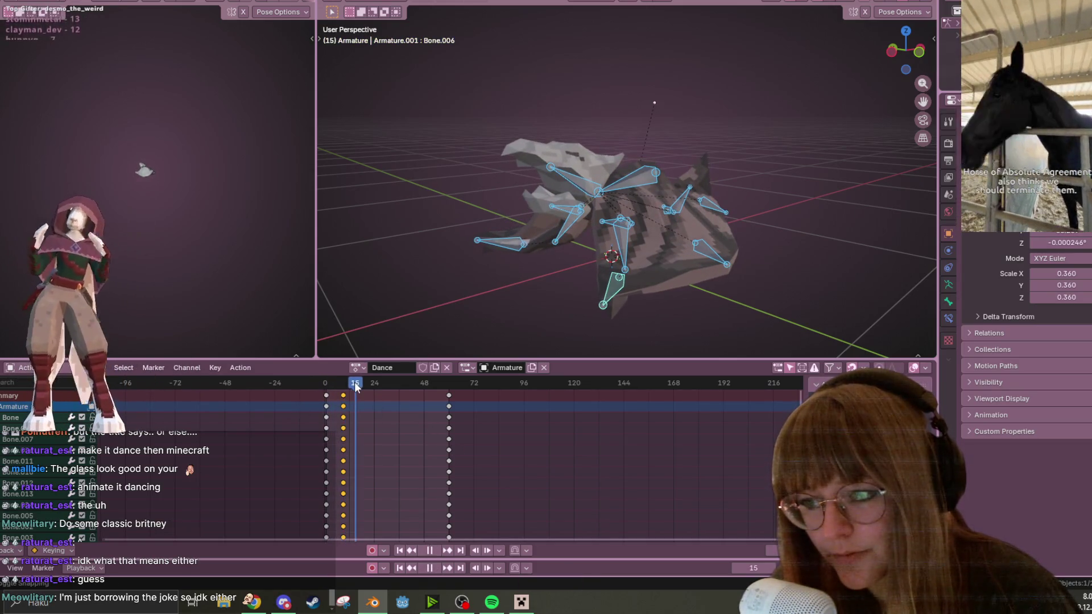
drag(449, 406, 356, 405)
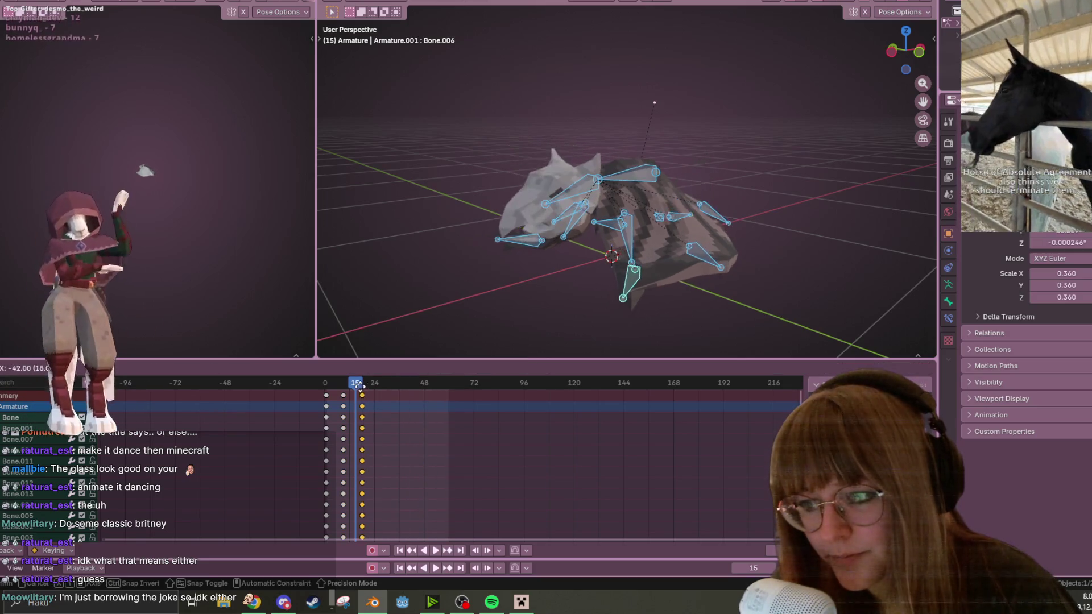
Step: Replay the Dance action from the start and shift the chosen key column once more
key(shift+Left)
key(space)
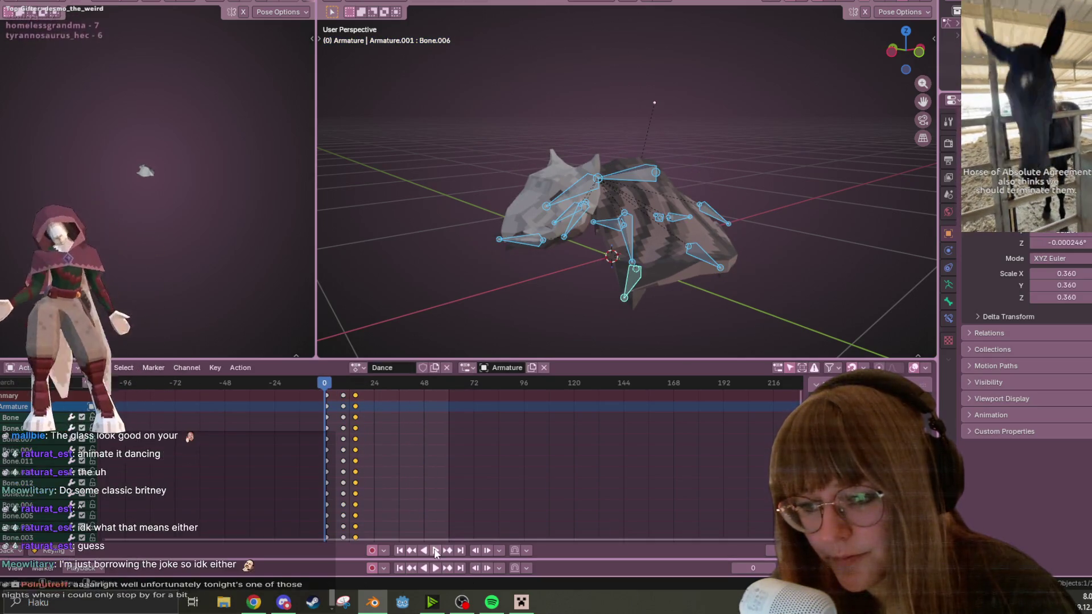
mouse_move(598, 266)
middle_down()
mouse_move(663, 261)
mouse_move(629, 288)
middle_up()
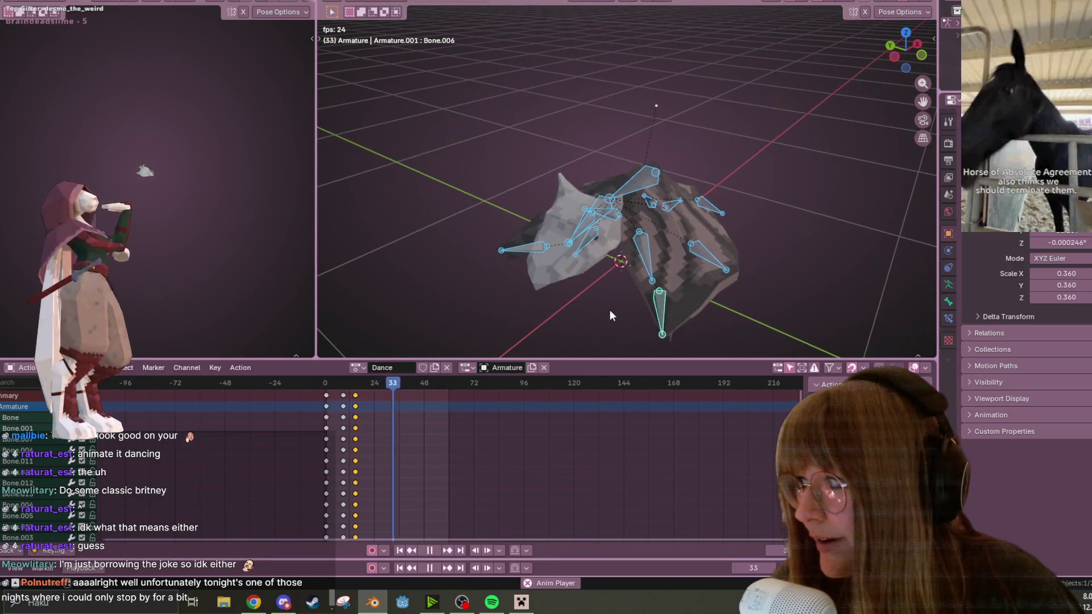
click(430, 551)
key(g)
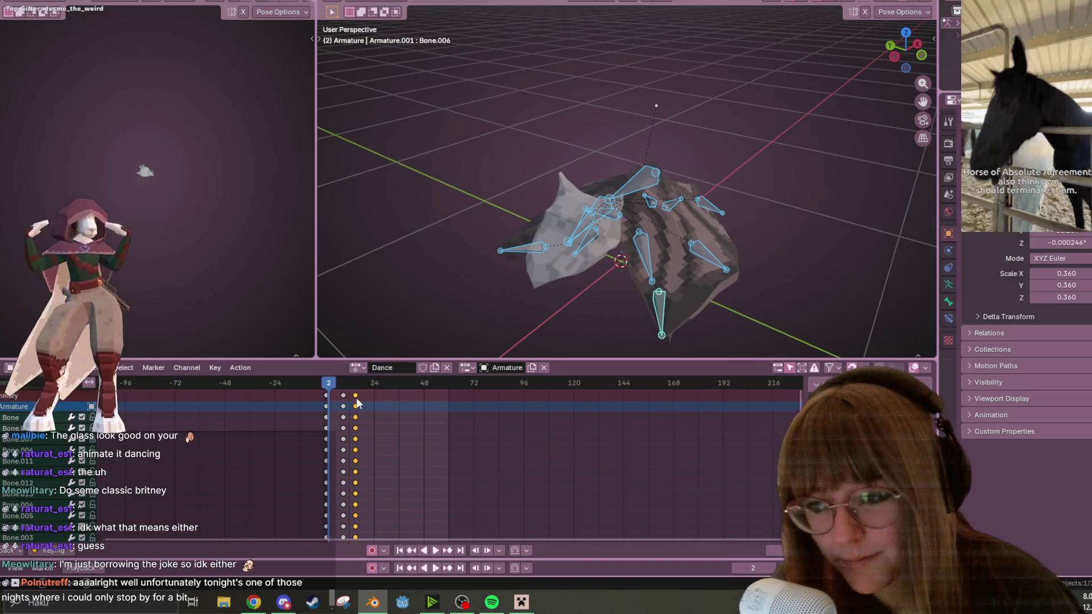
click(364, 395)
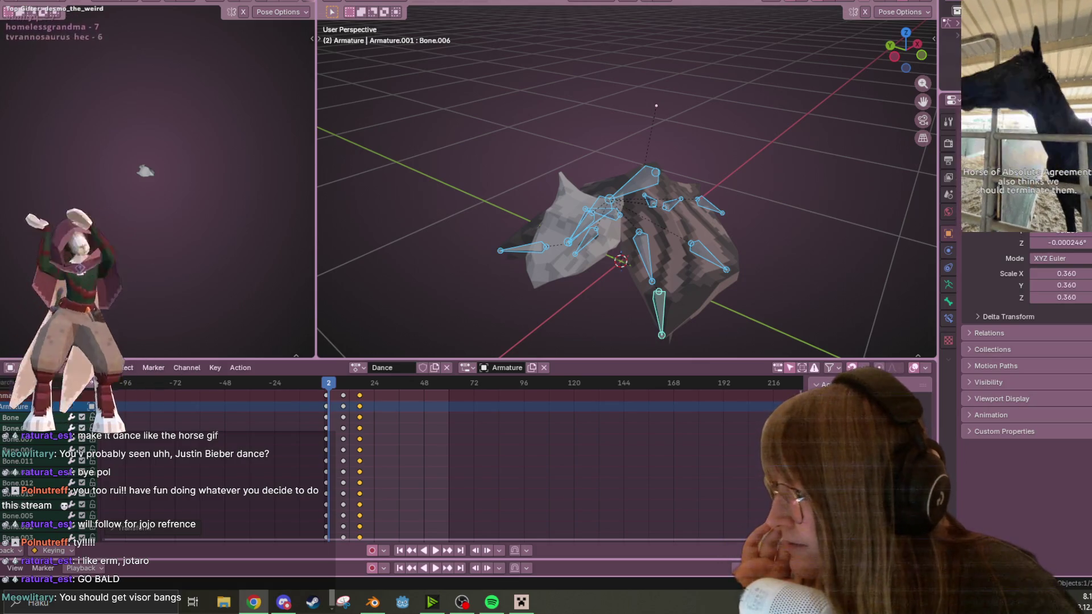
key(alt+Tab)
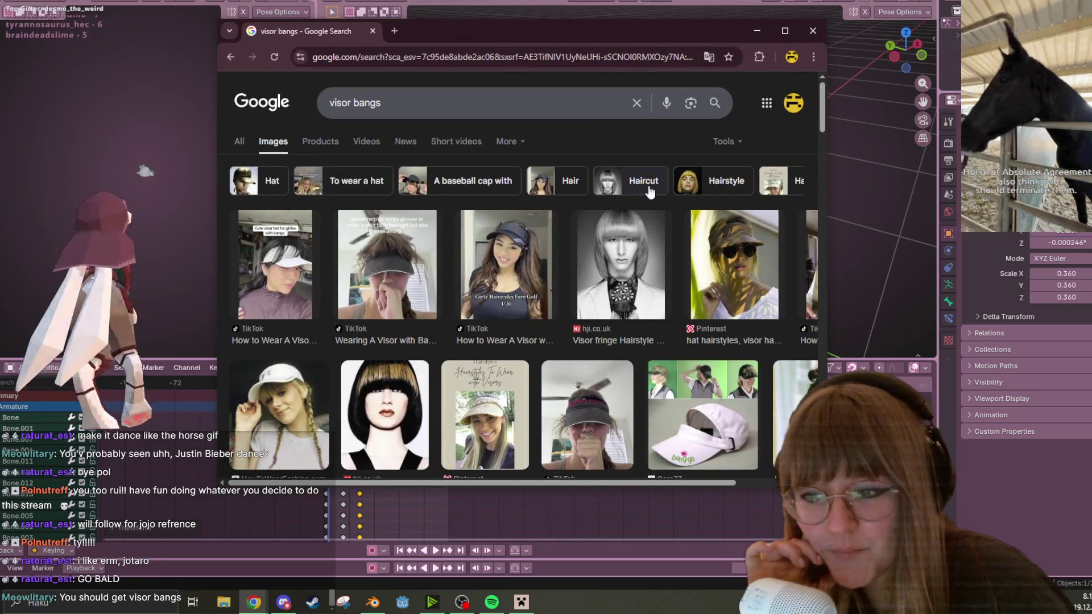
Step: Preview visor bangs results, including 'Wearing A Visor with Bangs' and 'Navy and red visor fringe'
scroll(648, 191, down, 2)
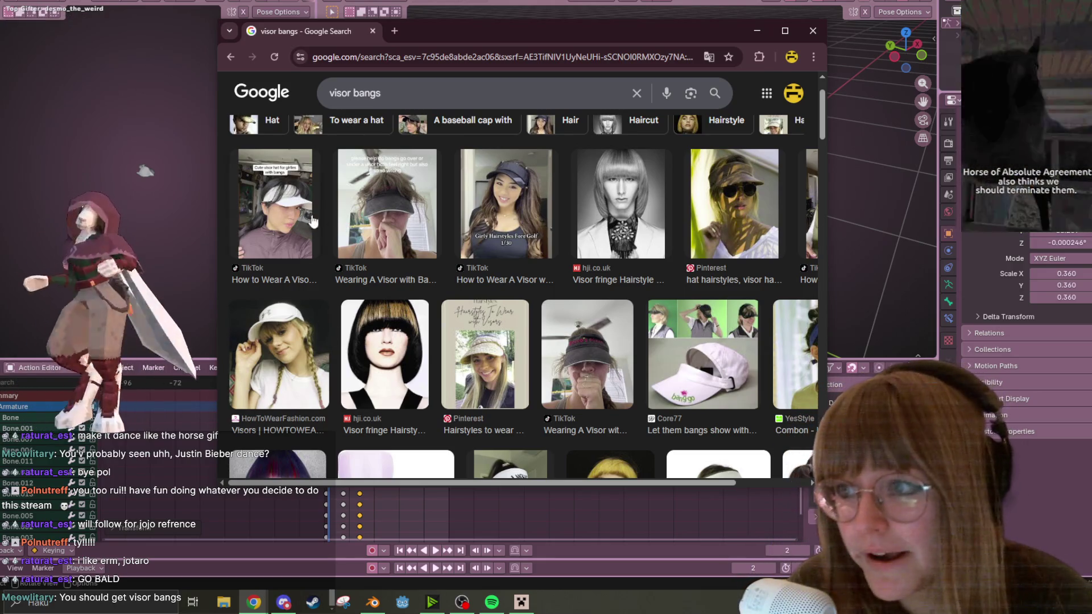
click(310, 219)
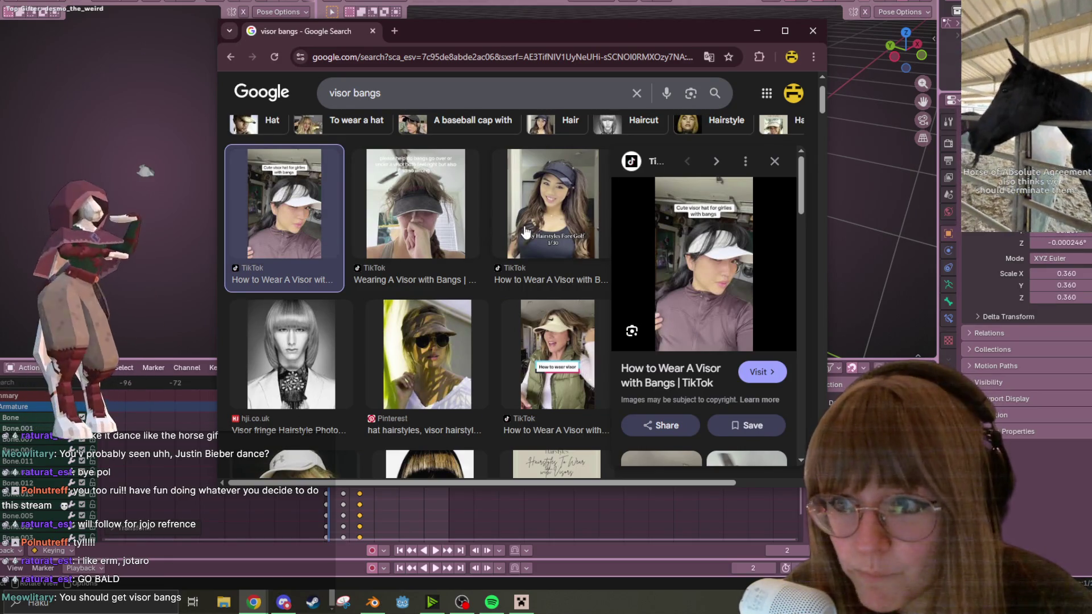
click(441, 230)
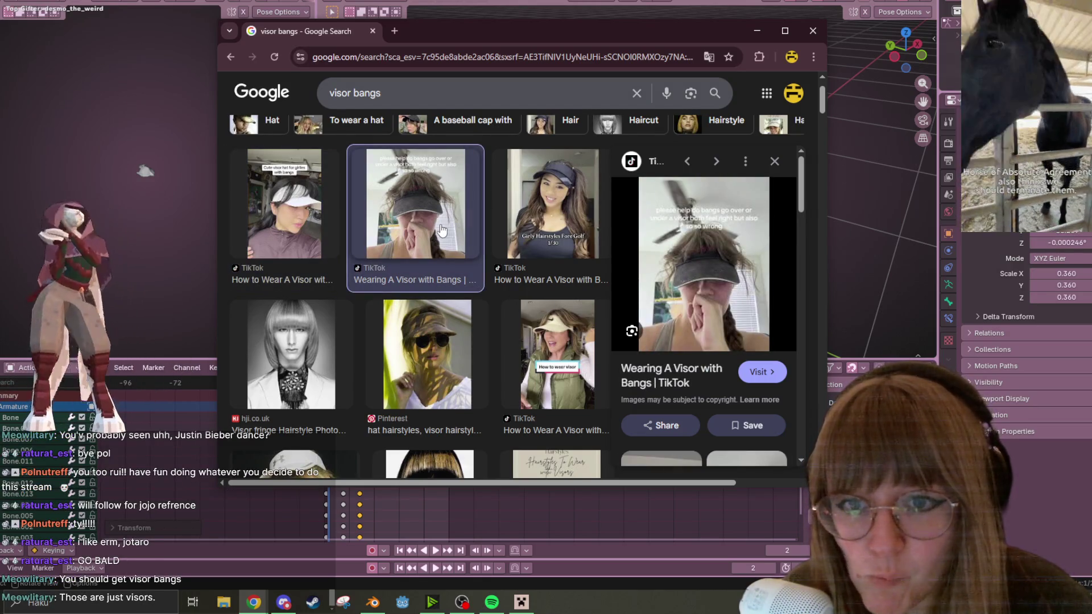
scroll(442, 230, down, 4)
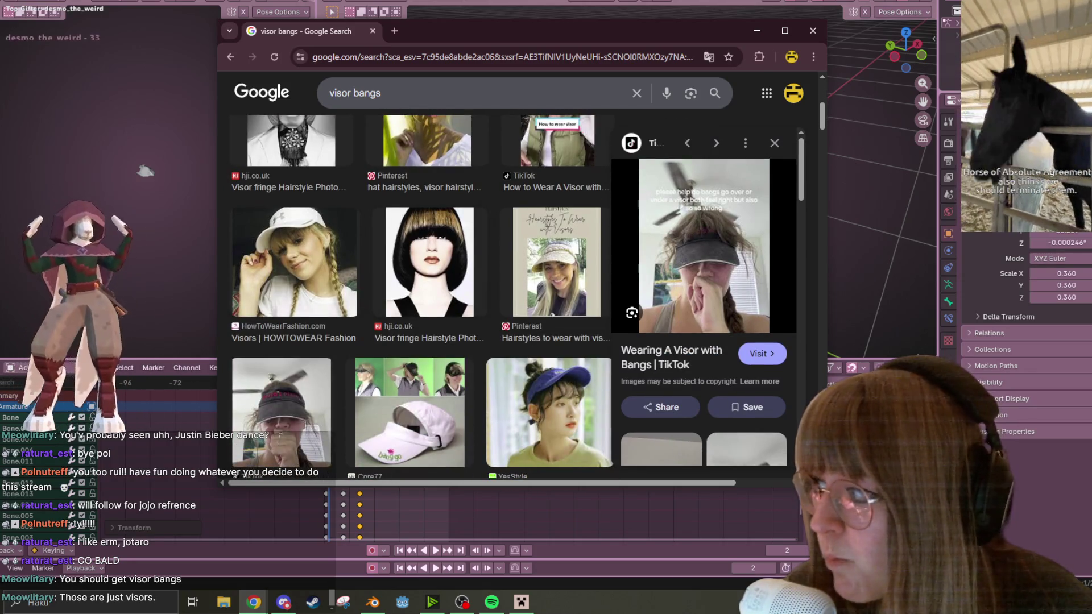
scroll(487, 355, down, 4)
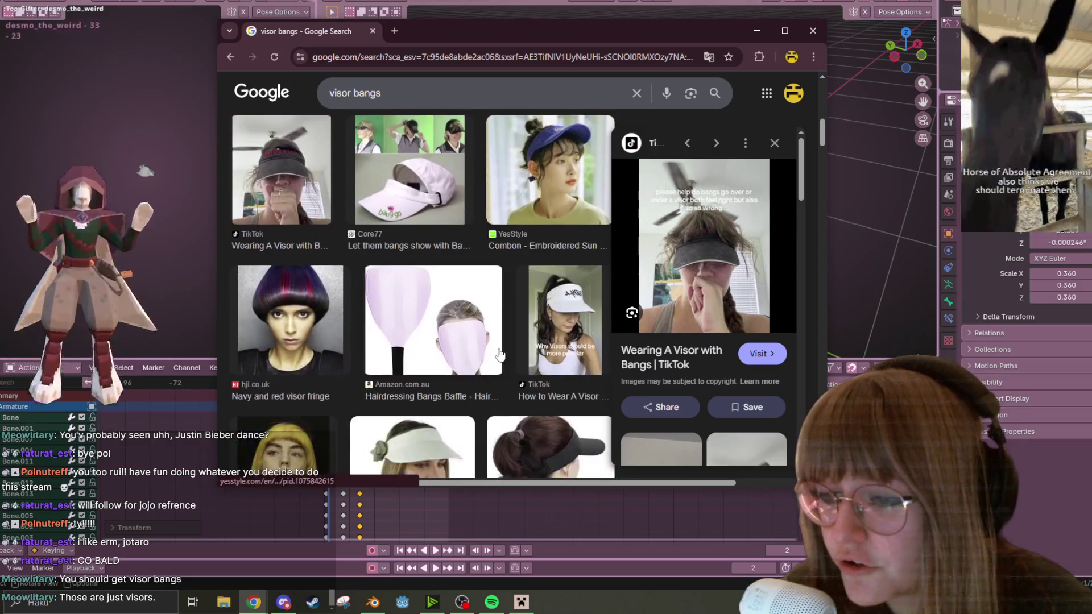
click(297, 318)
Step: Scroll further through the results, then close the browser to return to Blender
scroll(297, 318, down, 2)
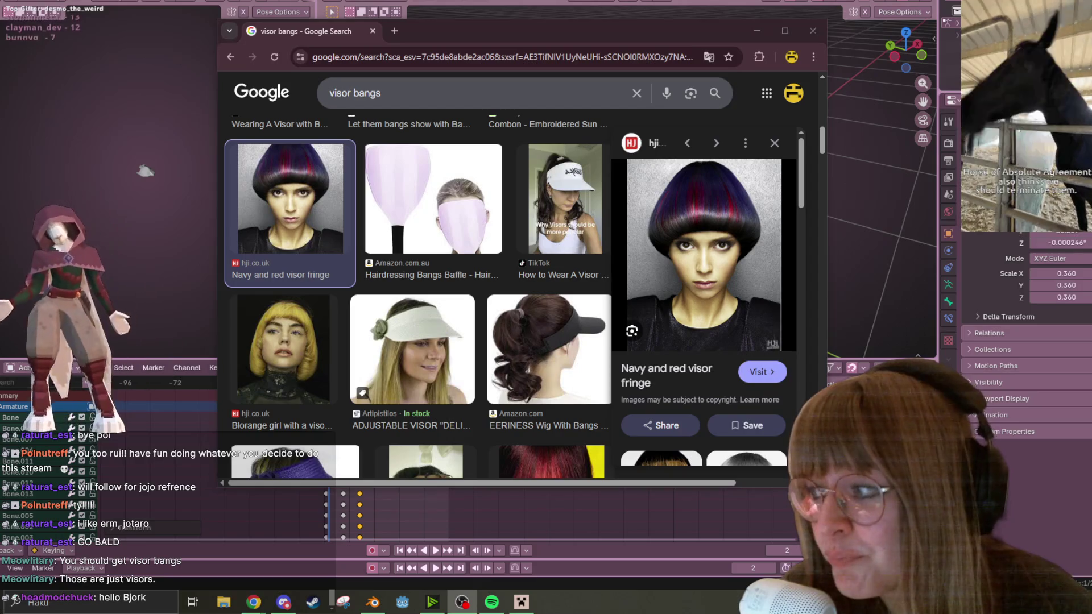
scroll(511, 291, down, 3)
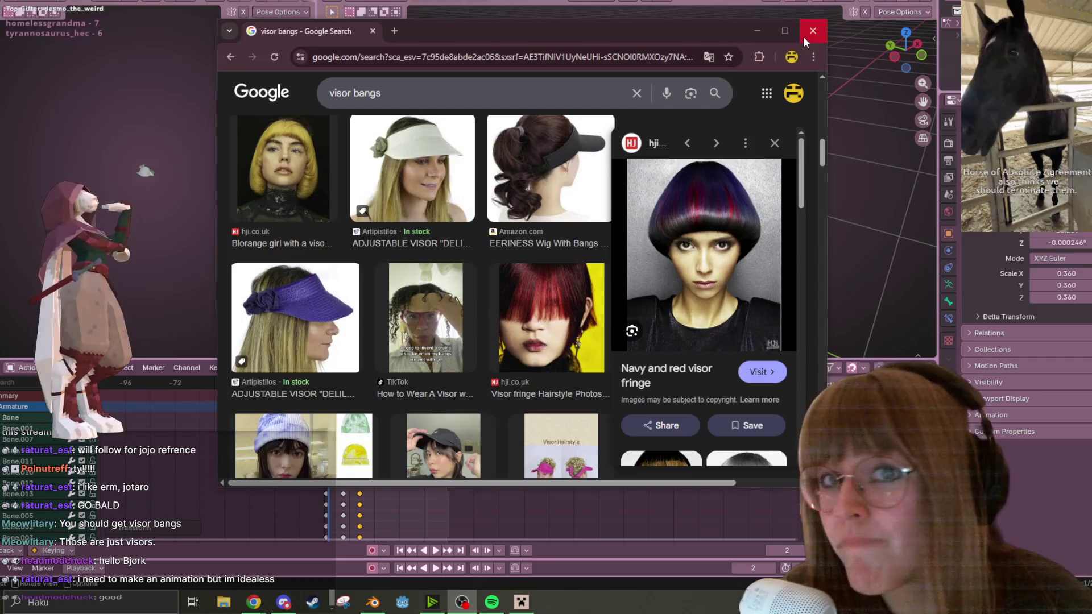
click(803, 37)
Step: Move the key column to about frame 21 and replay the Dance action
mouse_move(787, 118)
middle_down()
mouse_move(609, 231)
mouse_move(494, 362)
middle_up()
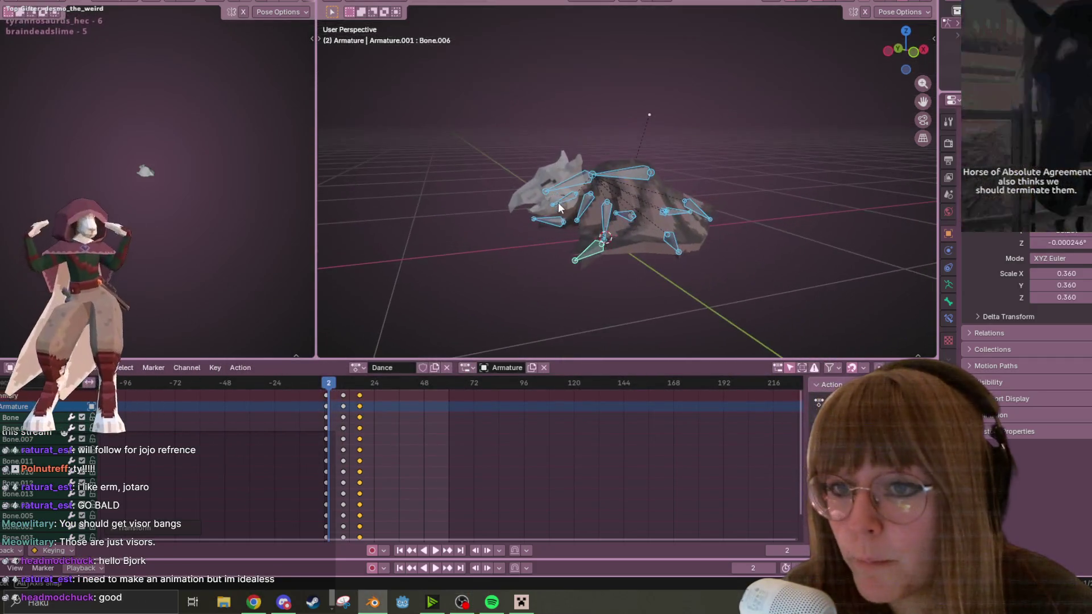
click(433, 549)
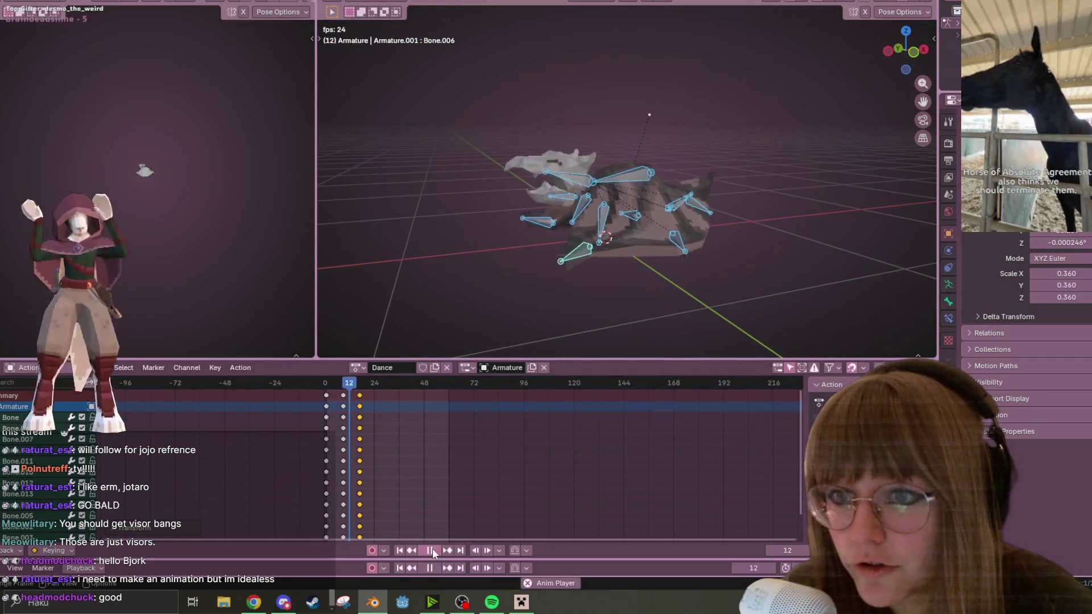
click(432, 549)
mouse_move(362, 397)
mouse_down()
mouse_move(379, 394)
mouse_move(370, 395)
mouse_up()
key(space)
key(Escape)
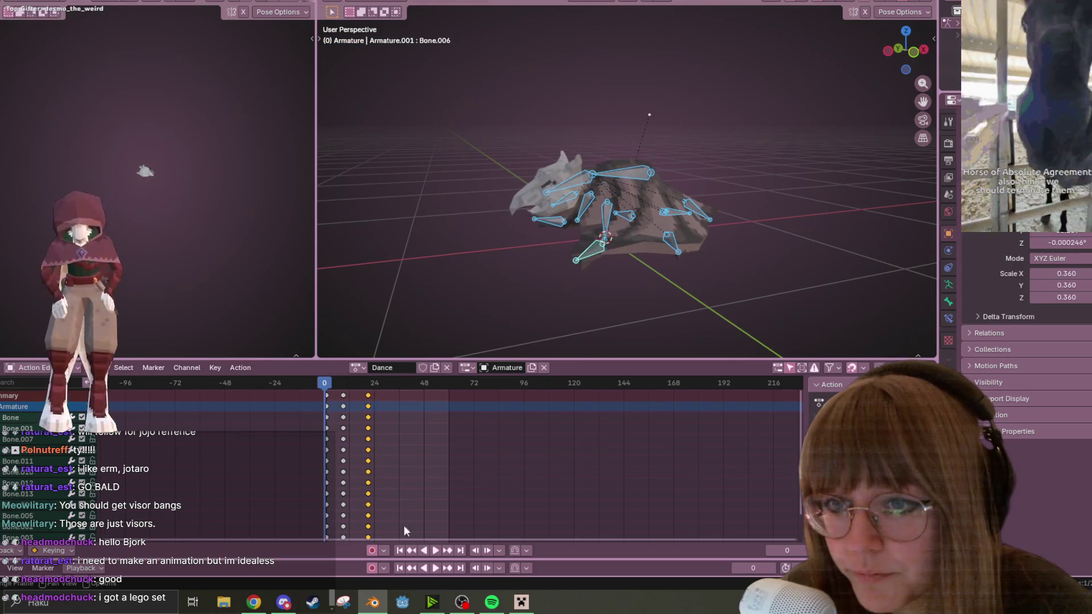
click(435, 551)
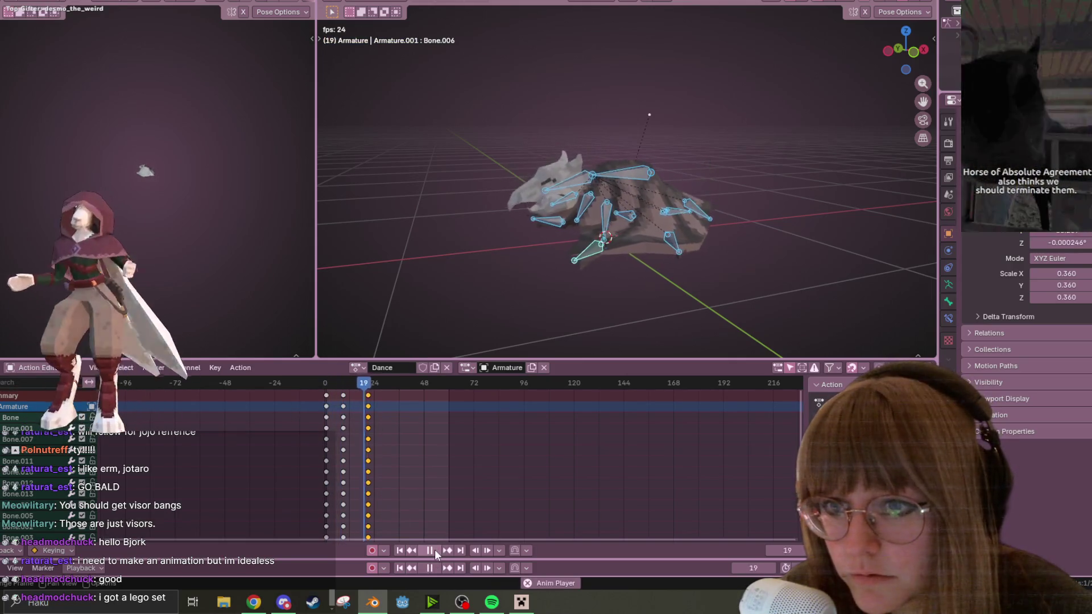
Step: Duplicate the key column at frame 28 and drop the copy near frame 32
middle_drag(535, 217, 638, 217)
drag(375, 385, 380, 385)
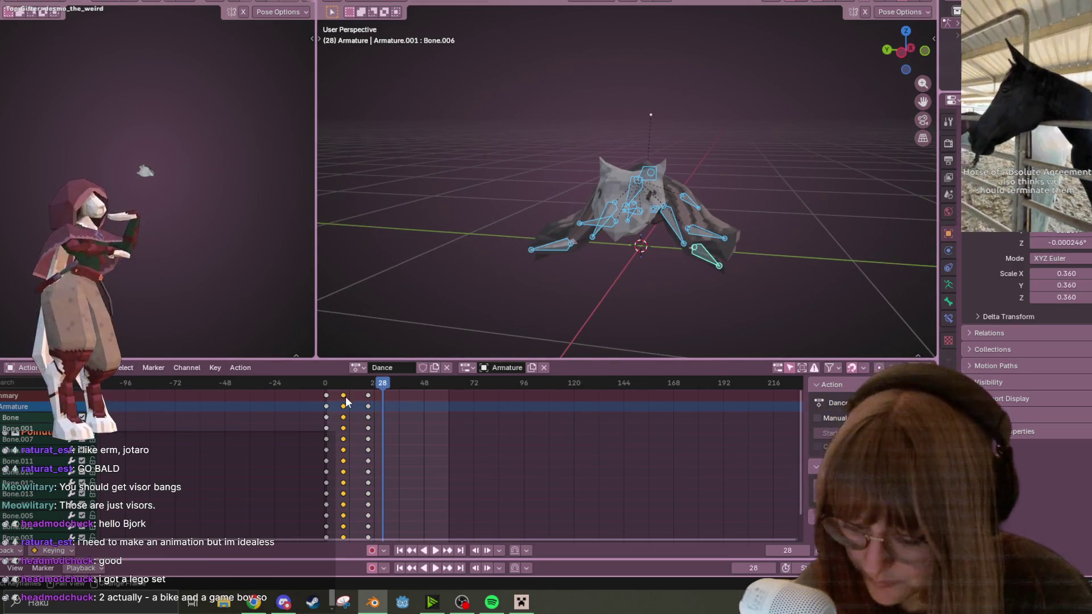
key(shift+d)
click(392, 400)
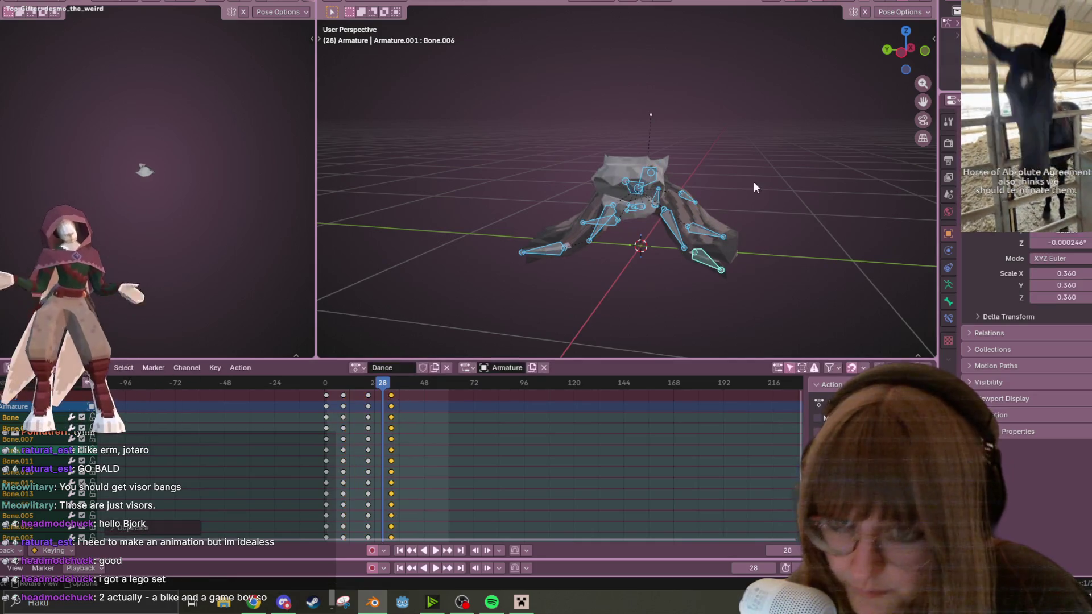
middle_drag(773, 130, 892, 45)
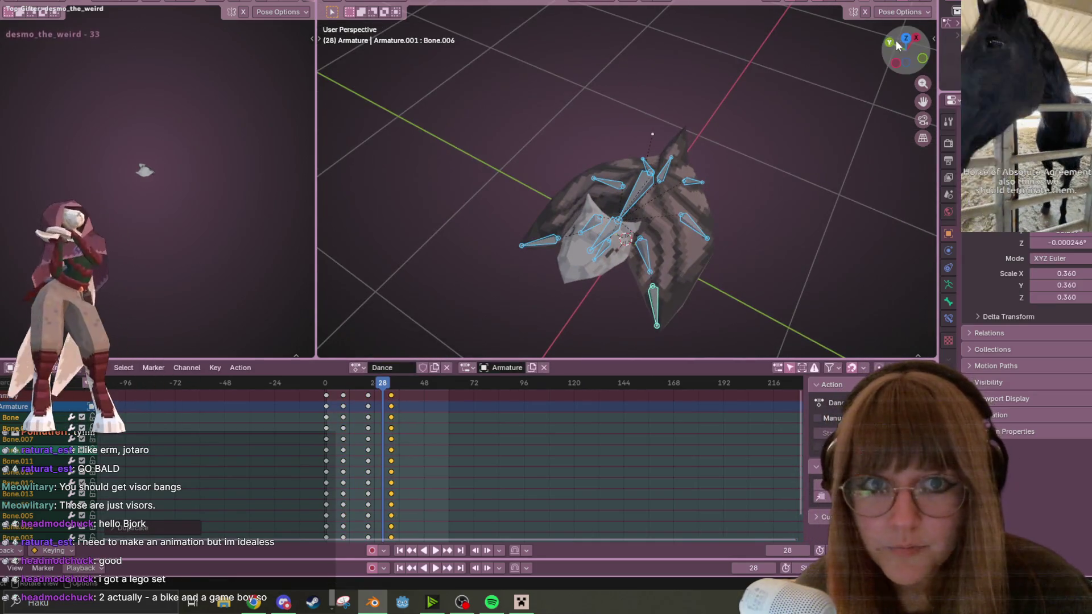
Step: Switch to Top view and rotate the bat's head bone to a new angle
click(905, 40)
click(574, 174)
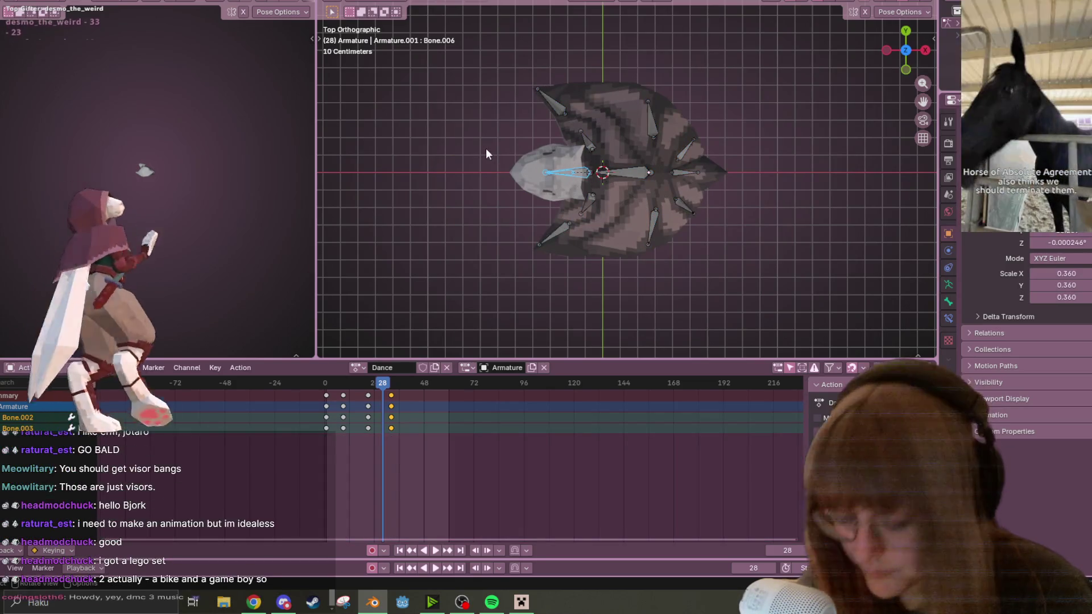
key(r)
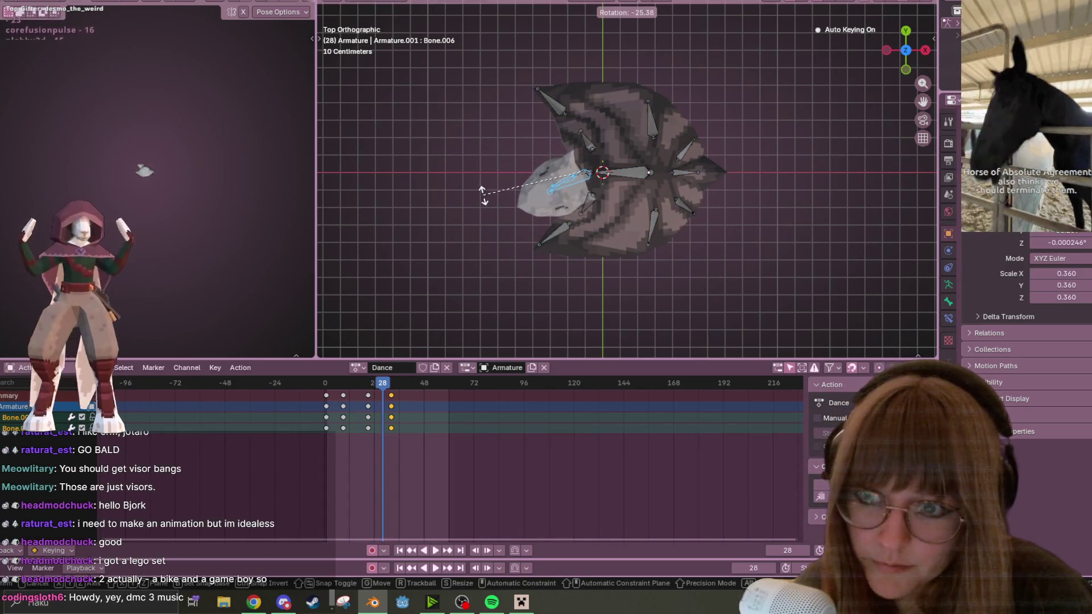
click(481, 186)
Step: Rotate the three right-hand wing bones together
click(636, 169)
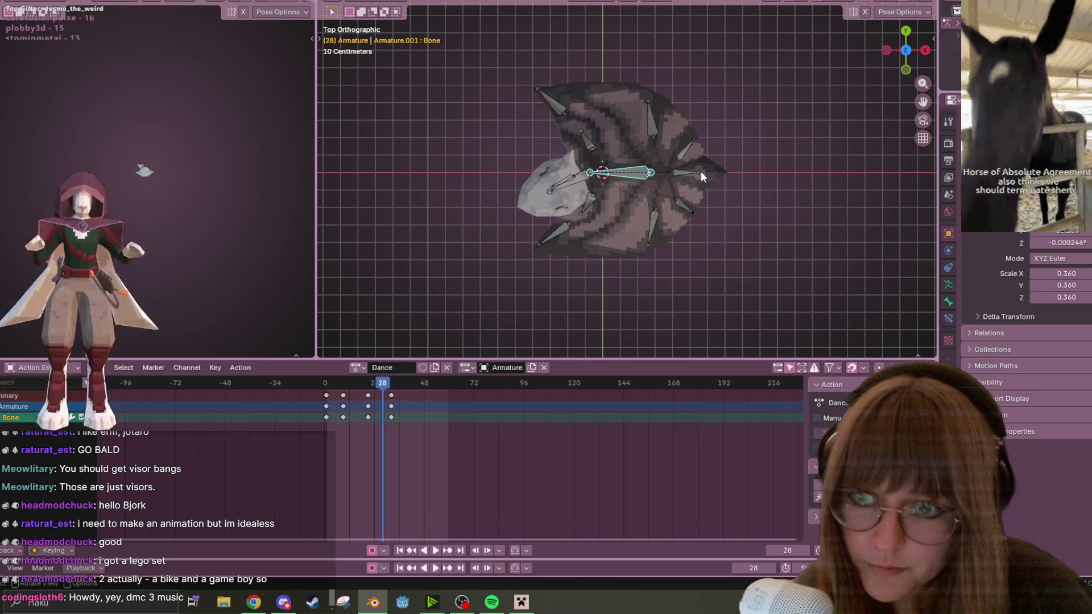
drag(663, 105, 701, 222)
key(r)
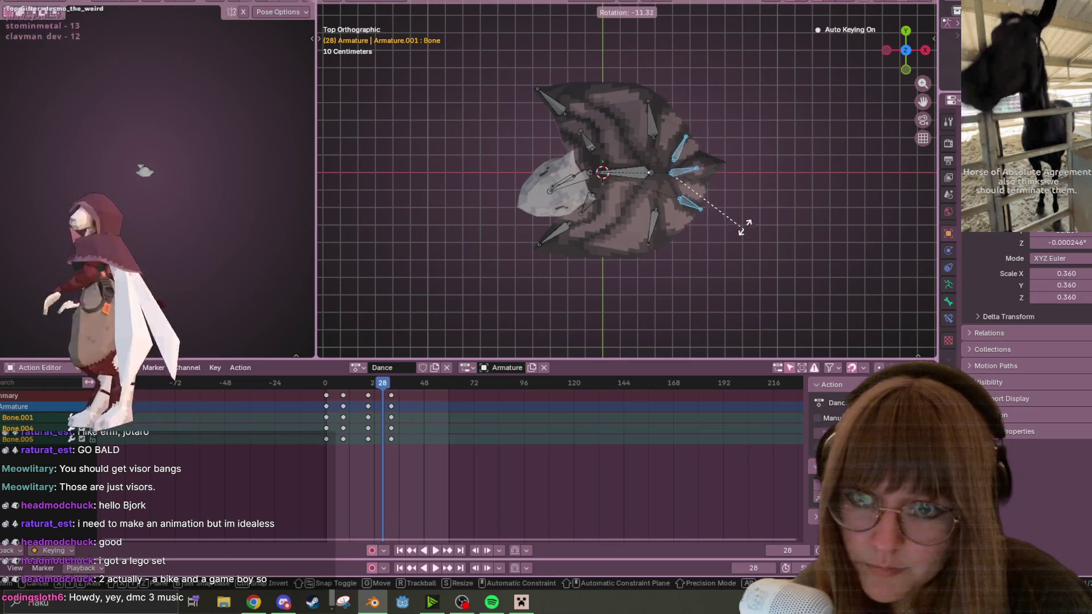
click(741, 180)
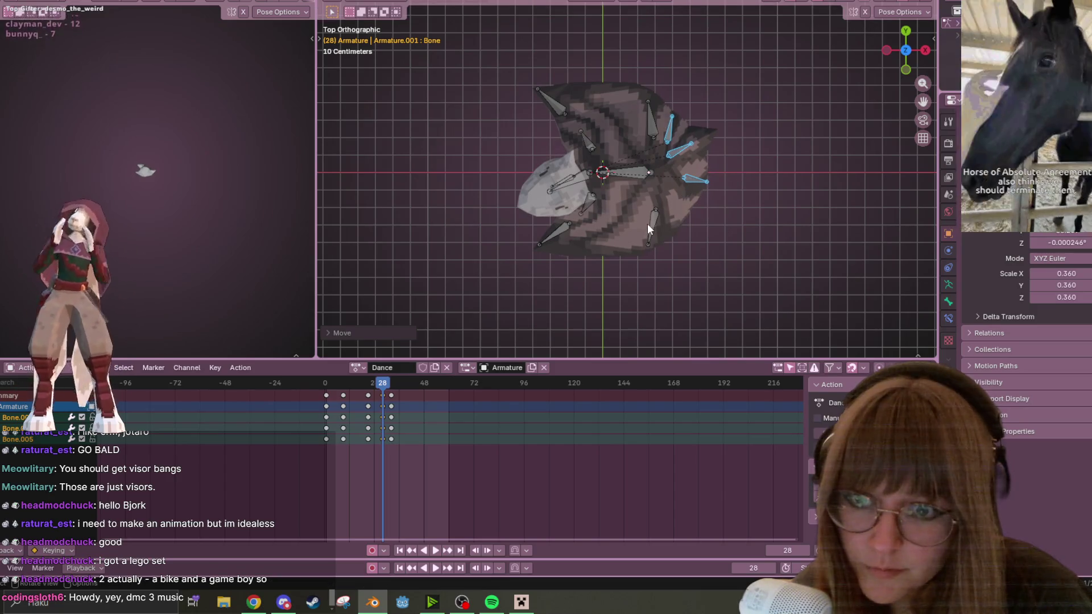
Step: Rotate Bone.013 clockwise, swing Bone.006 downward and rotate Bone.007
click(646, 223)
key(r)
click(717, 233)
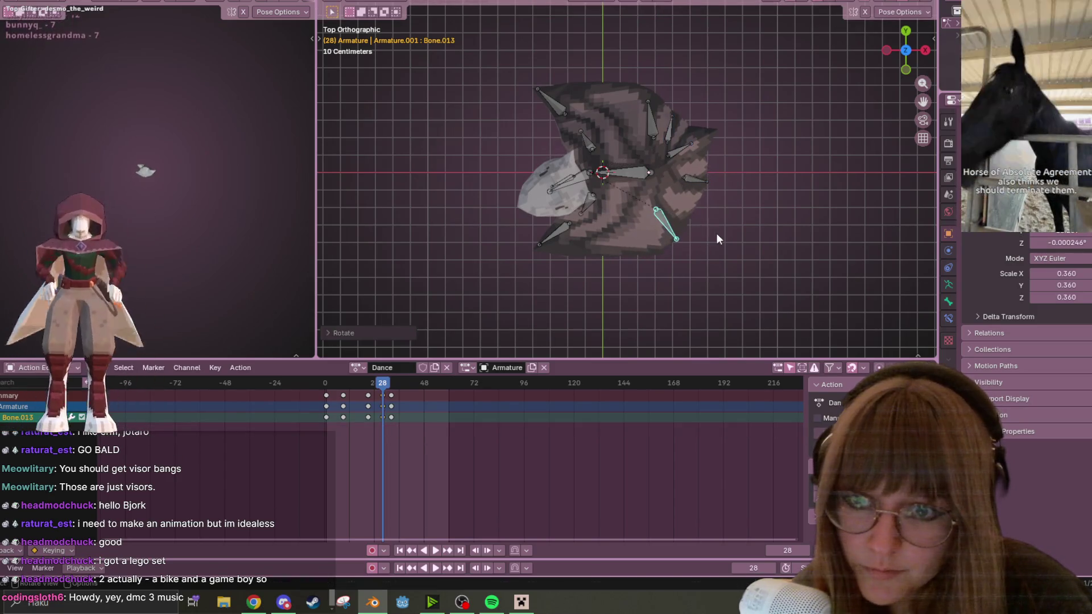
click(561, 249)
key(r)
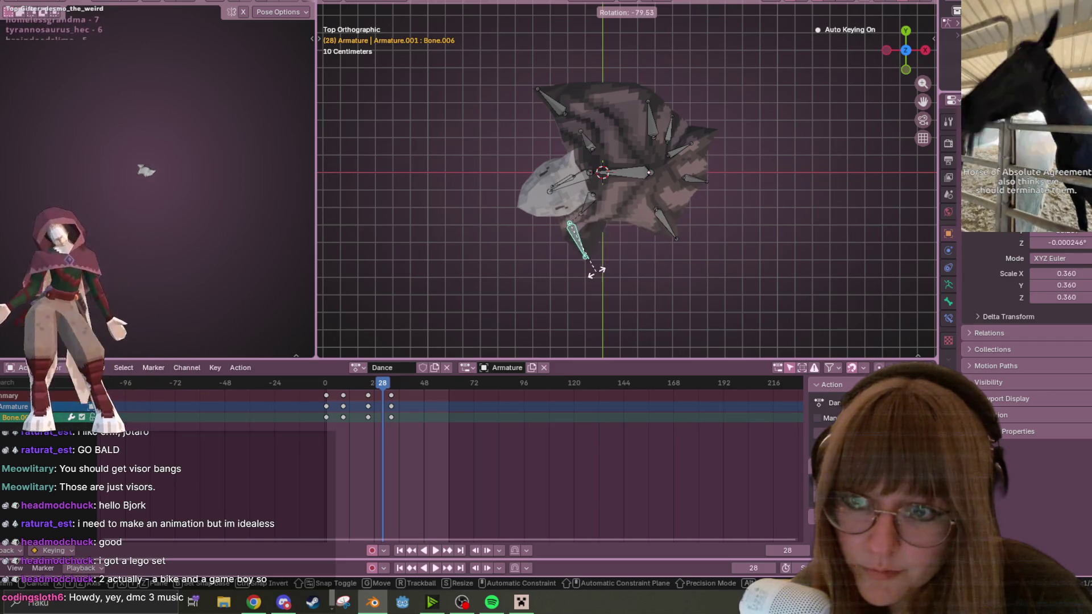
click(612, 264)
click(586, 213)
key(r)
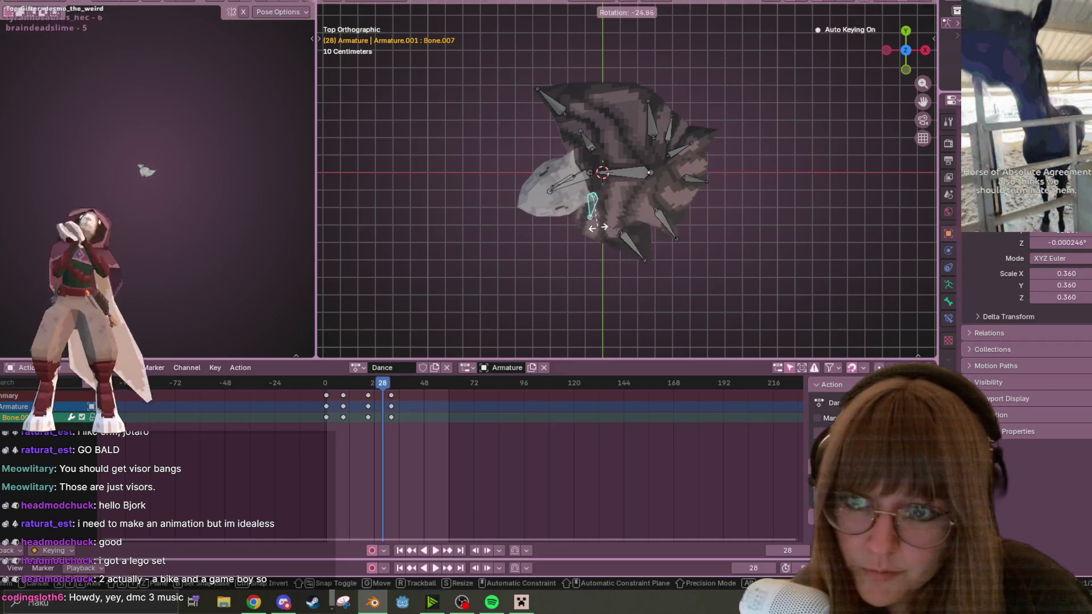
click(591, 210)
Step: Move Bone.006 up and left, then select Bone.007
key(g)
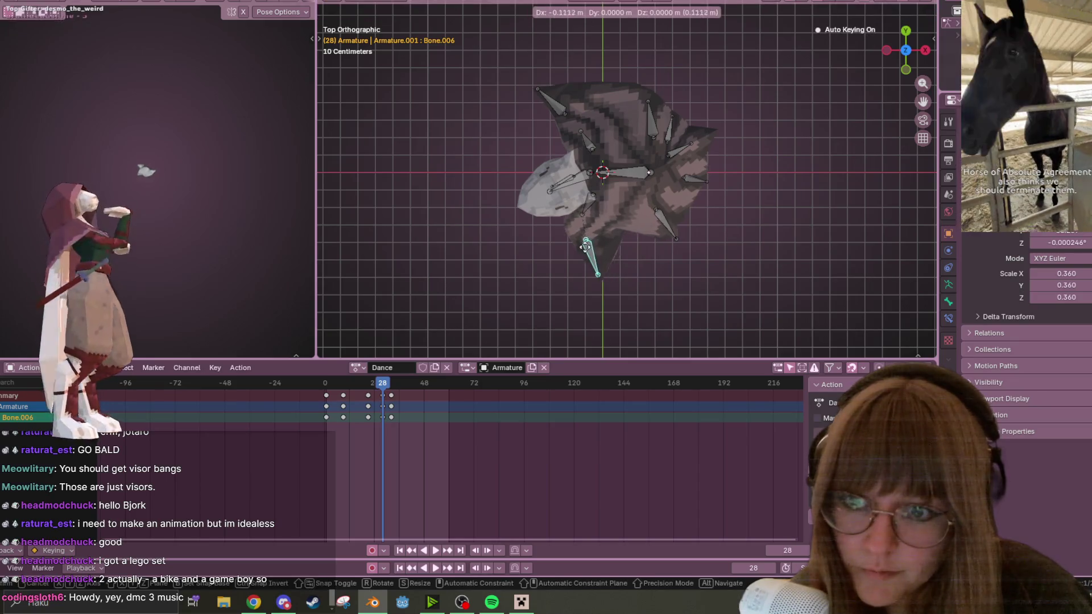
click(582, 239)
click(588, 206)
Step: Orbit back to perspective and play the Dance animation, stopping at frame 2
mouse_move(611, 239)
middle_down()
mouse_move(657, 118)
mouse_move(762, 161)
mouse_move(740, 182)
middle_up()
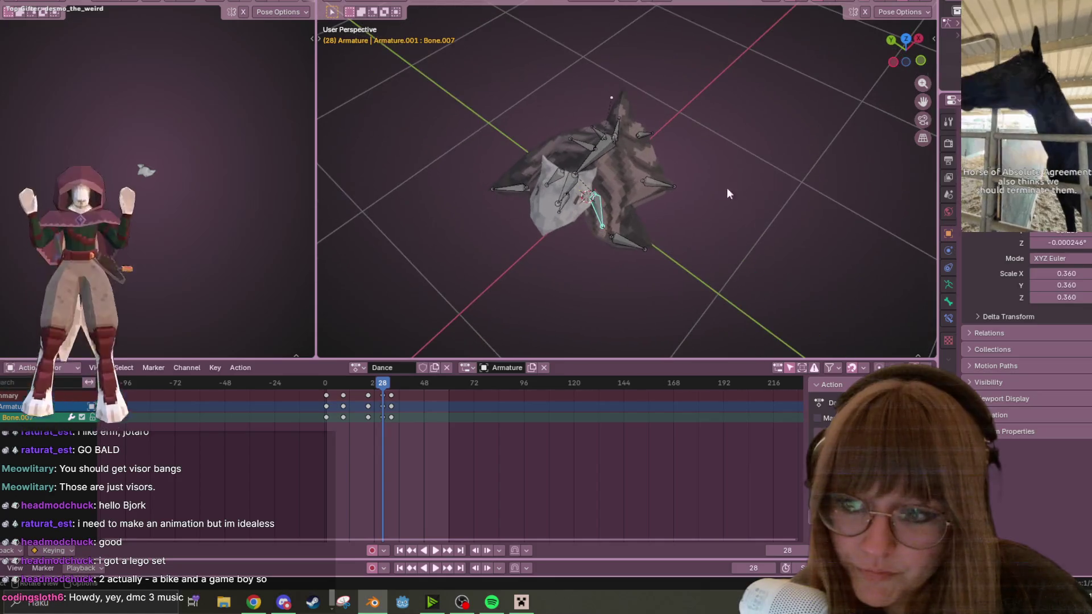
key(space)
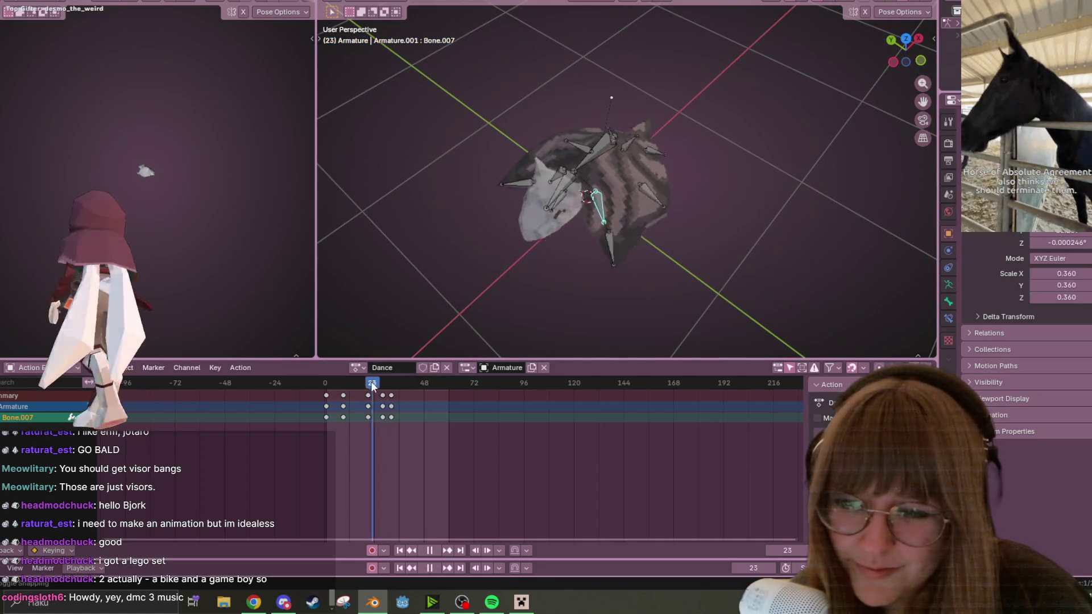
drag(388, 386, 328, 386)
key(space)
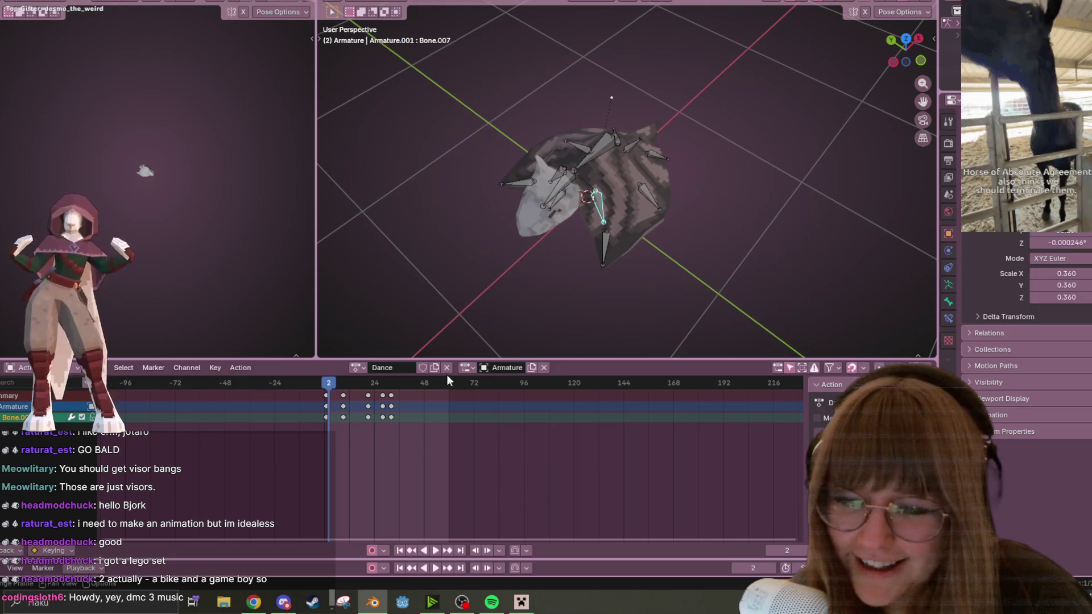
Step: Shift the keyframe column near frame 28 about 8 frames later
click(386, 396)
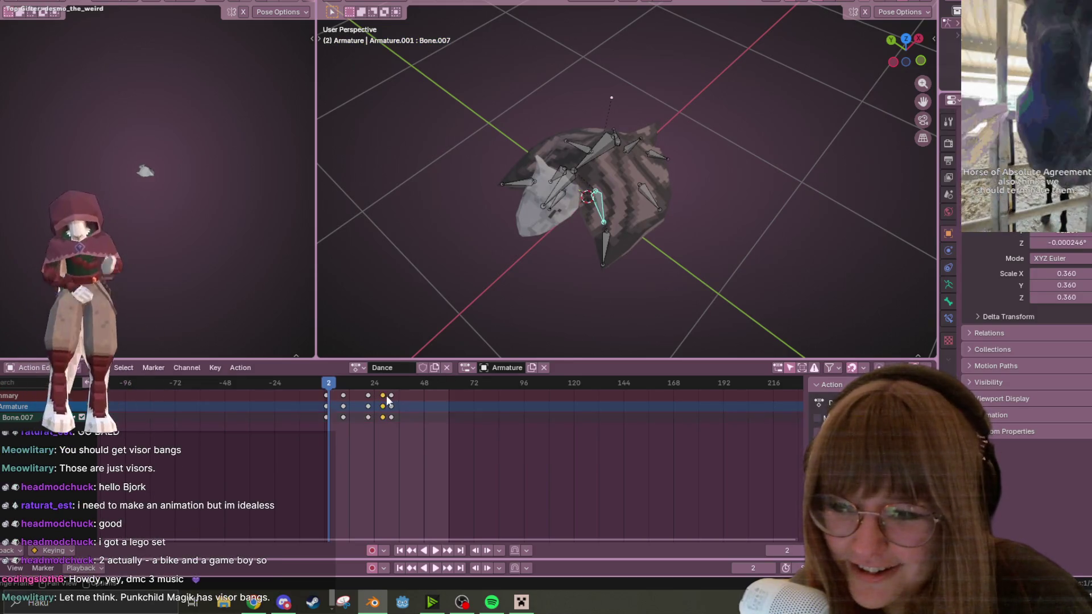
drag(392, 400, 408, 401)
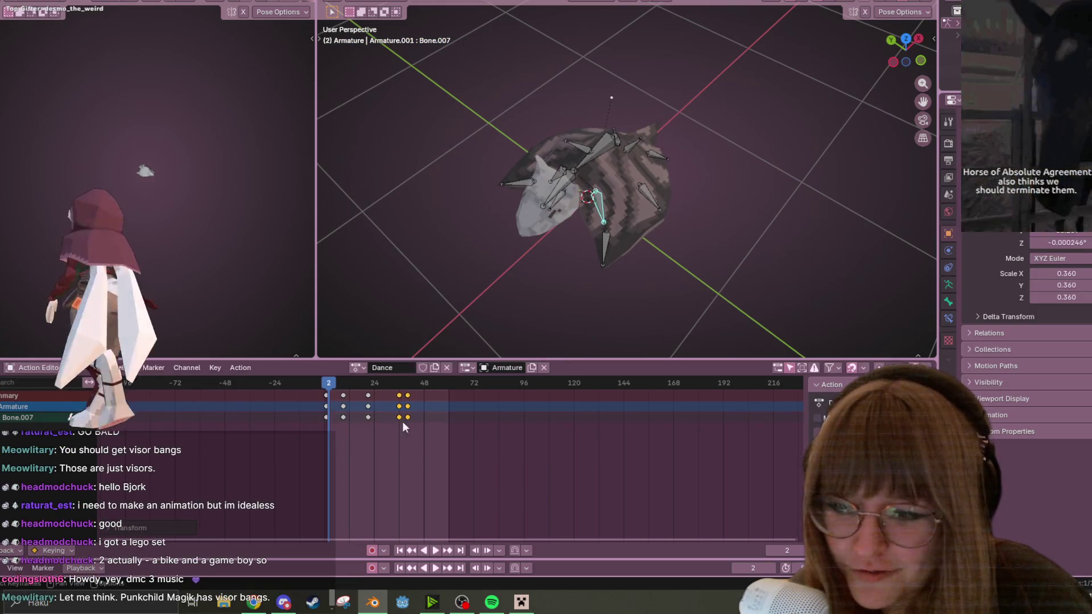
click(433, 550)
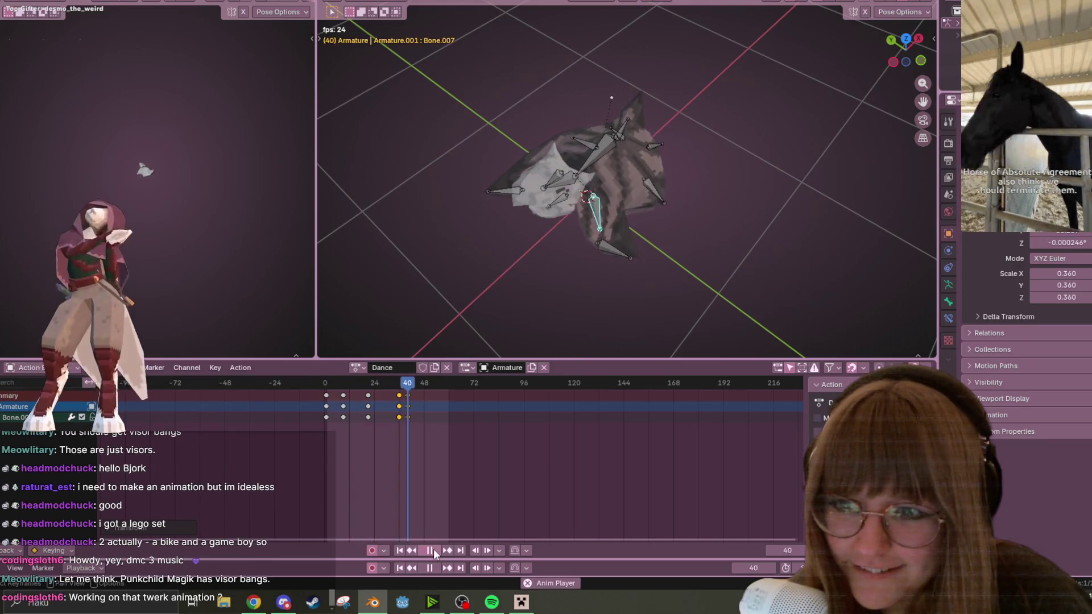
click(433, 551)
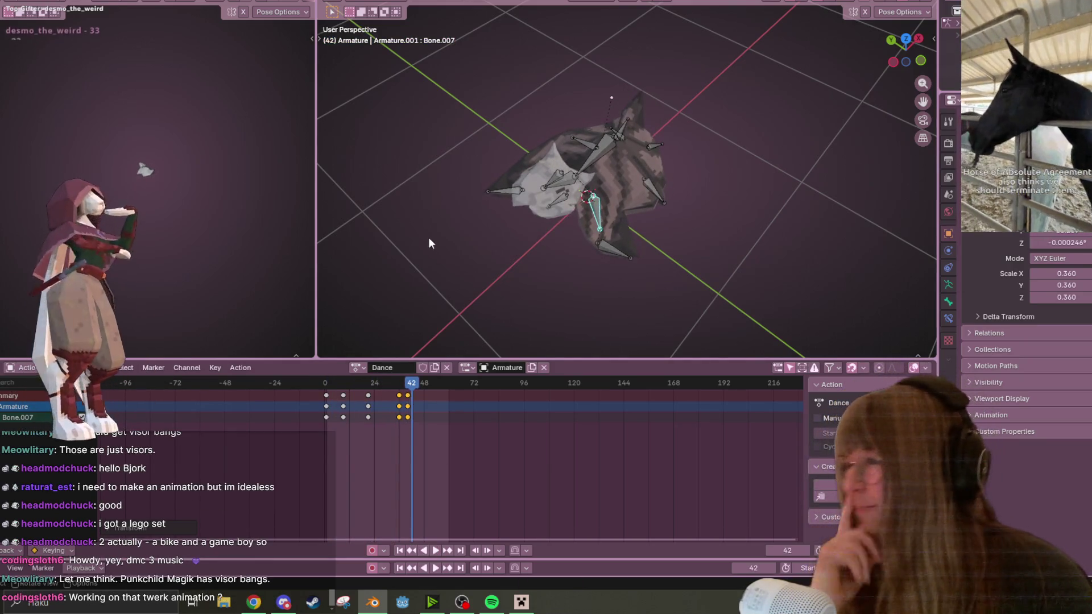
Step: Delete the late keyframe column near frame 40 and return to frame 0
mouse_move(574, 211)
middle_down()
mouse_move(636, 105)
mouse_move(489, 161)
mouse_move(514, 188)
mouse_move(500, 216)
middle_up()
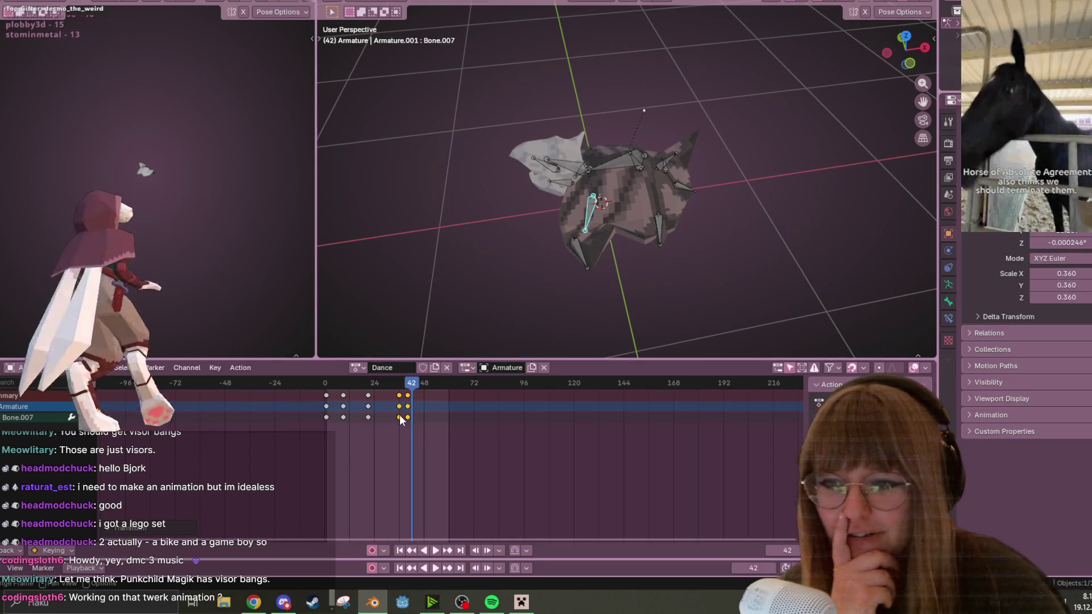
click(399, 417)
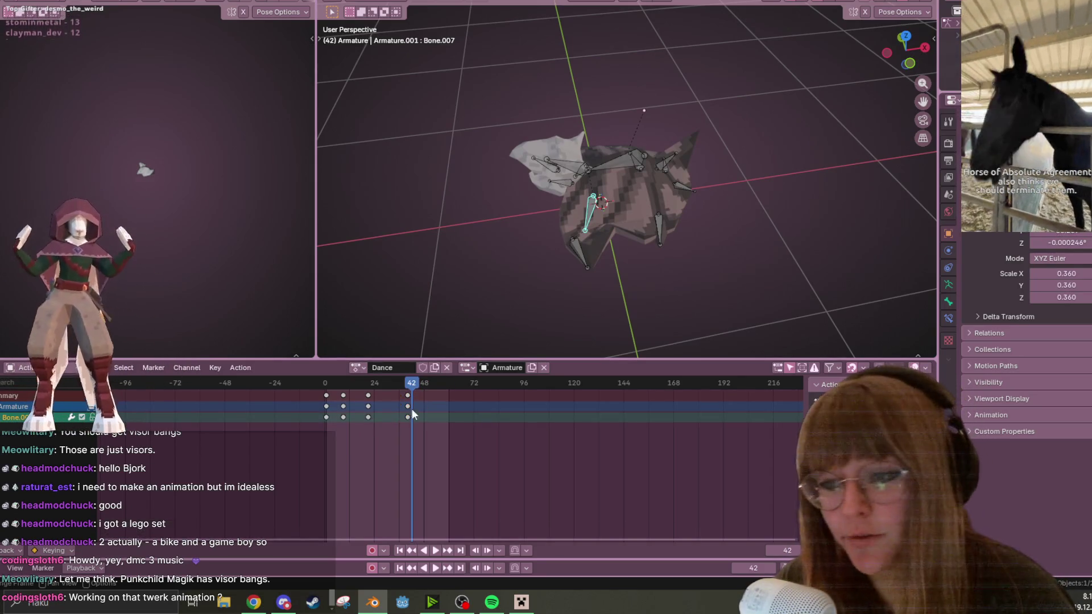
key(Delete)
key(Escape)
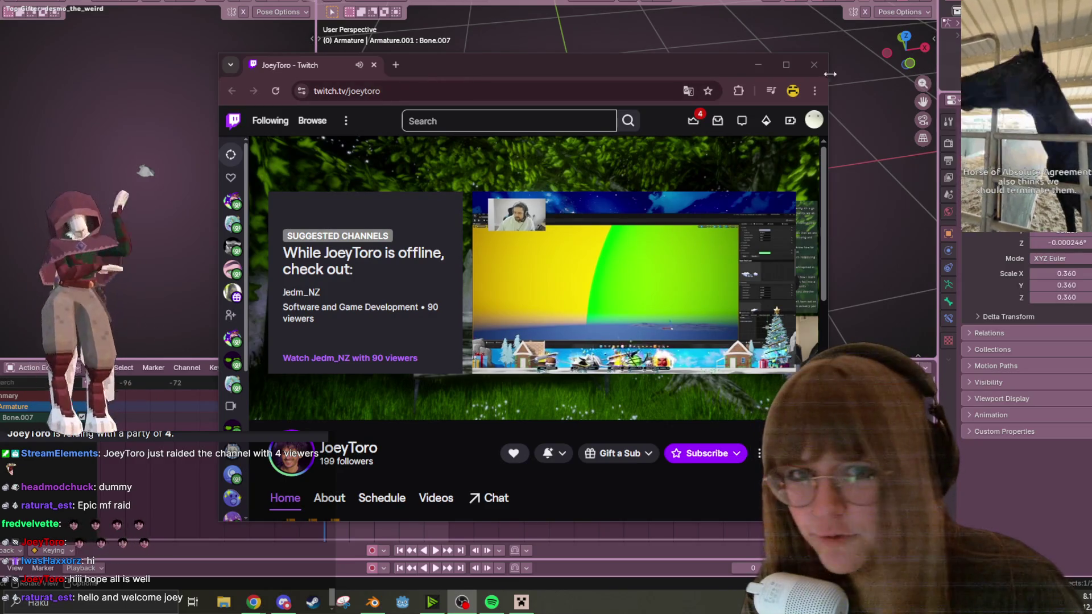
Step: Maximize Twitch, show the next featured stream, and skip the past art stream to 8:42
click(787, 65)
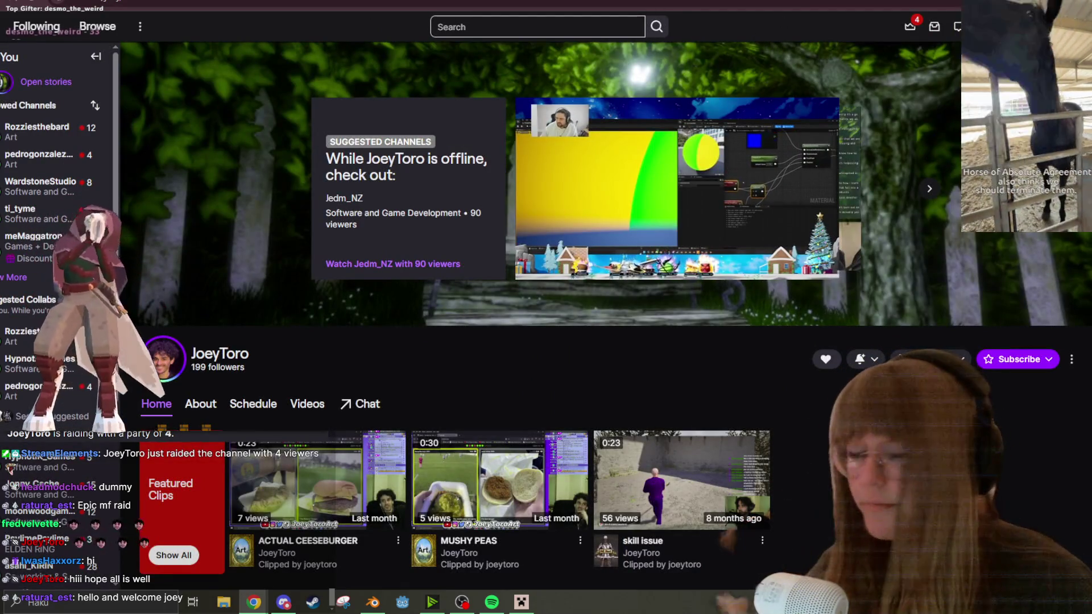
click(928, 189)
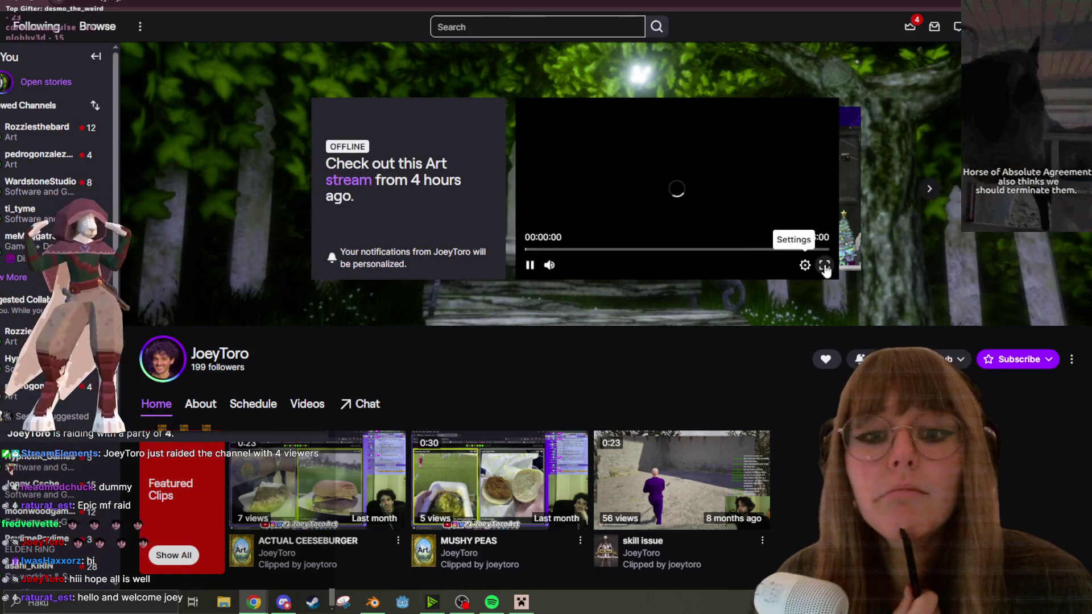
scroll(823, 262, down, 1)
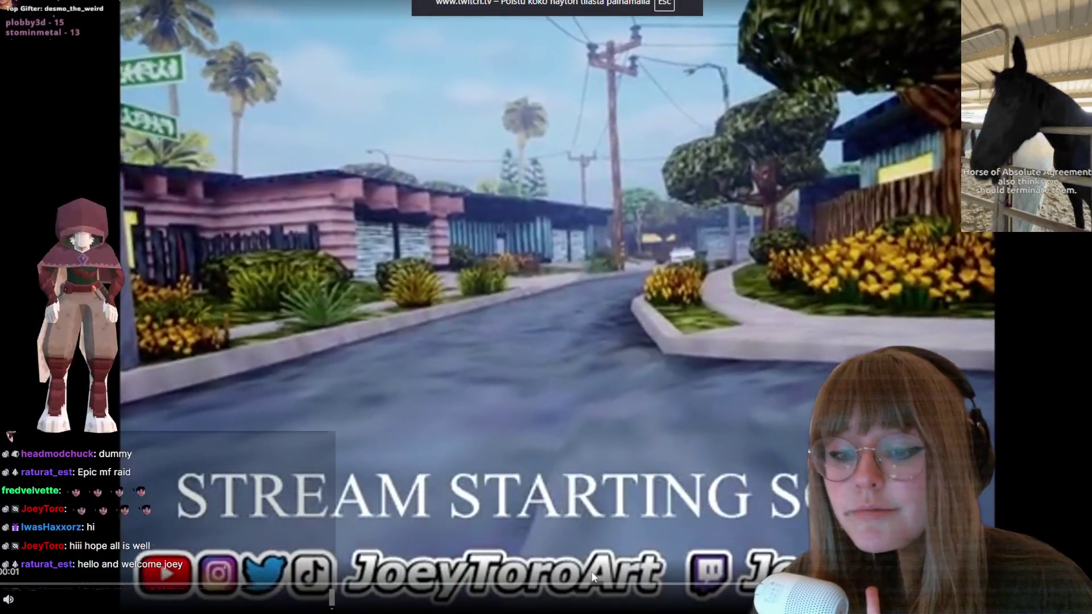
click(592, 575)
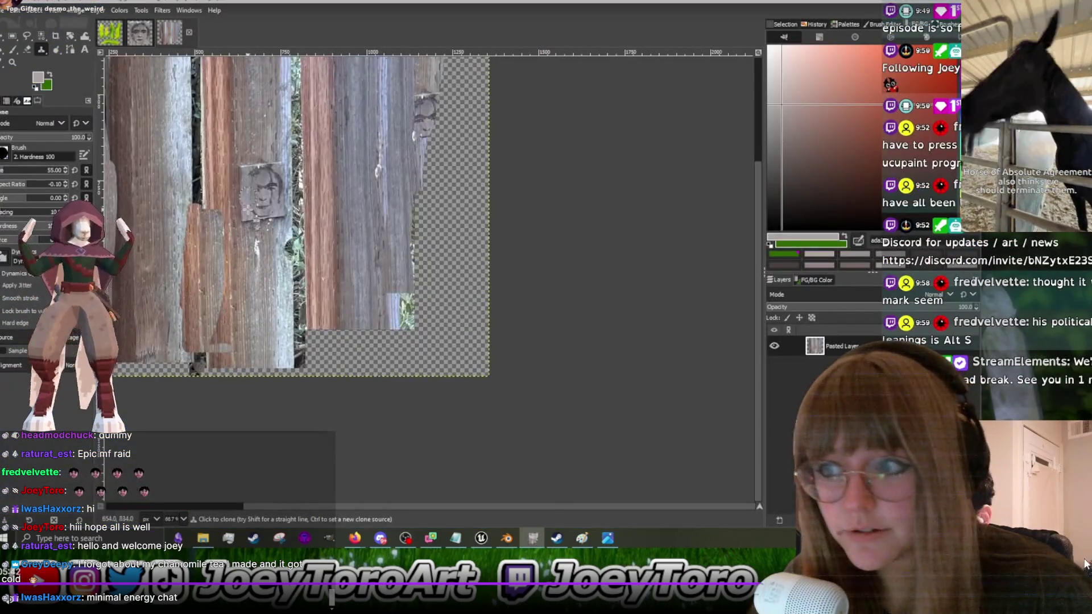
Step: Clone wood texture over the transparent strip along the planks' left edge
ctrl+scroll(273, 205, down, 5)
ctrl+scroll(351, 202, up, 7)
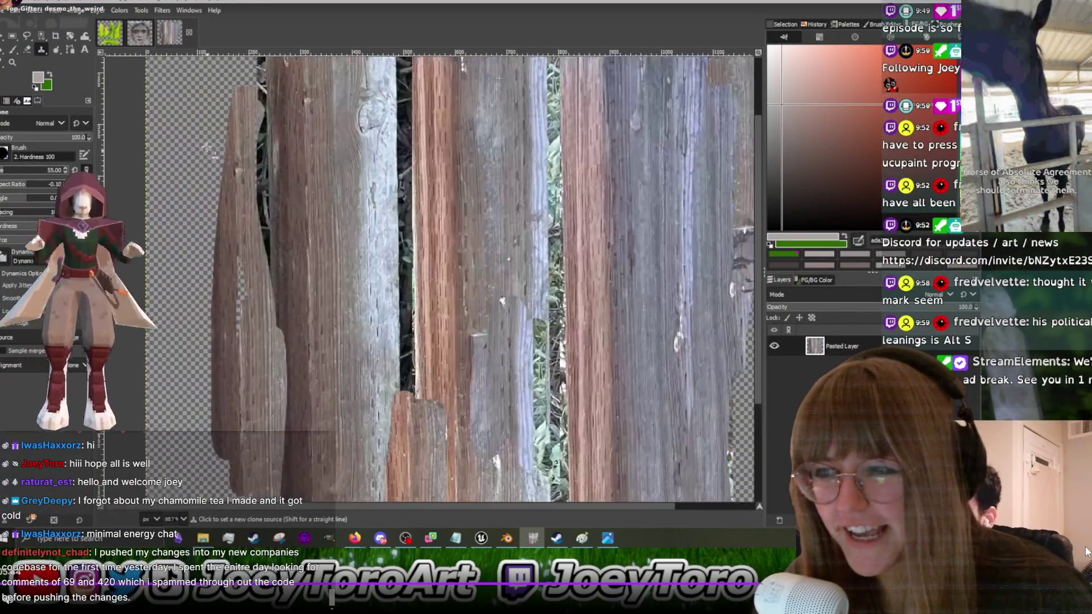
ctrl+scroll(350, 202, down, 2)
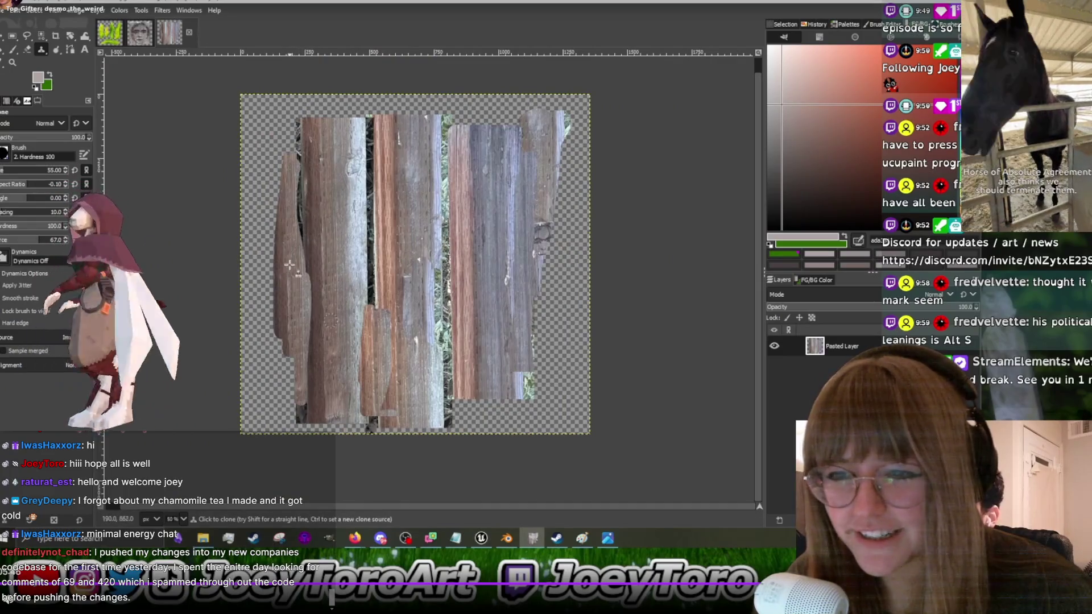
mouse_move(267, 149)
mouse_down()
mouse_move(259, 346)
mouse_move(272, 368)
mouse_up()
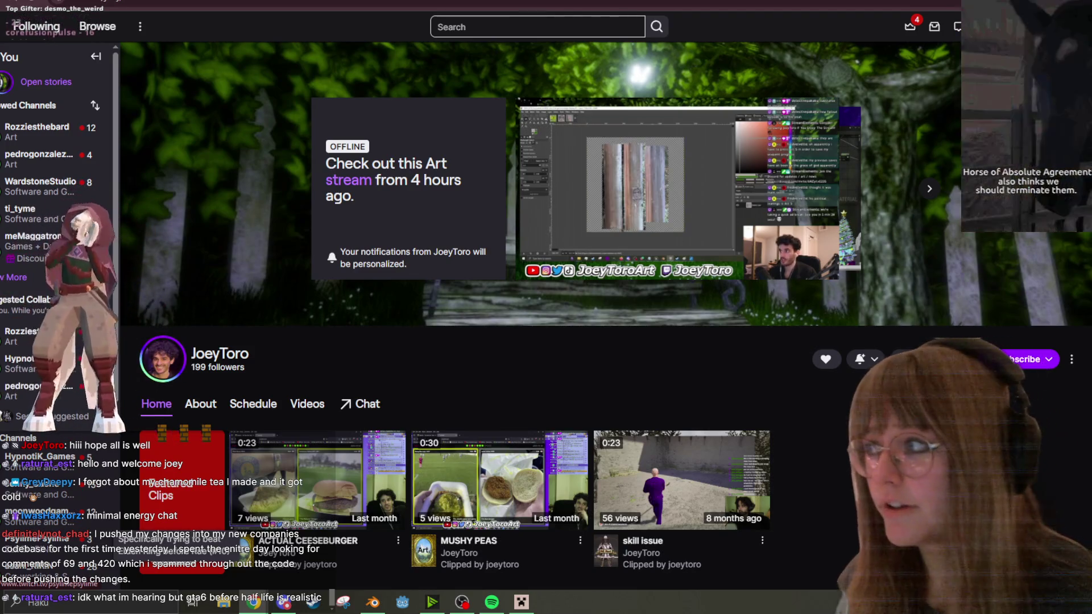
Step: Glance at the Blender bat rig, then play the past art stream fullscreen
mouse_move(728, 235)
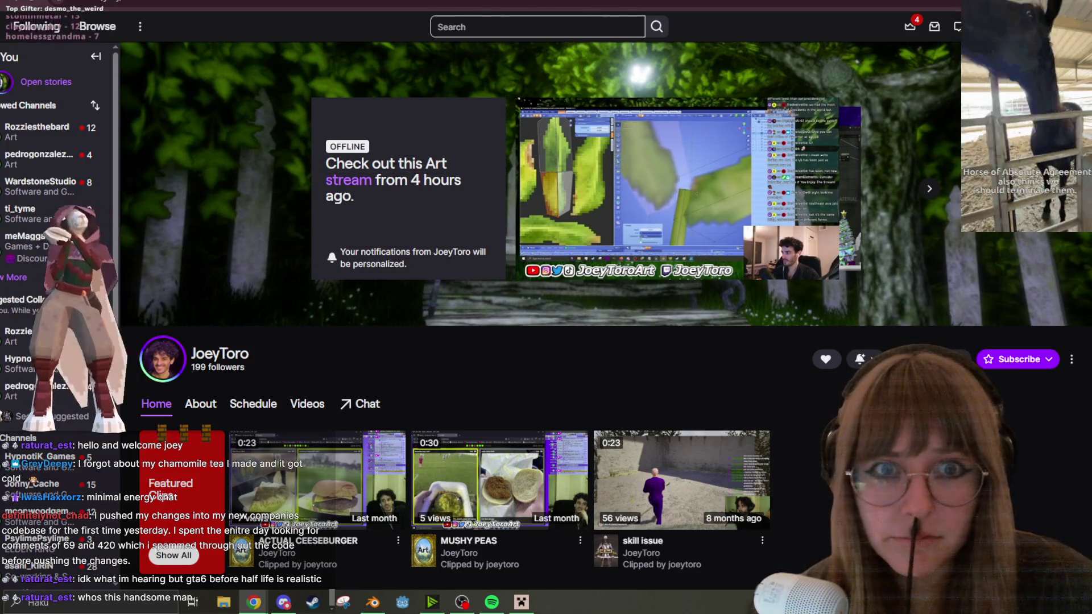
key(alt+Tab)
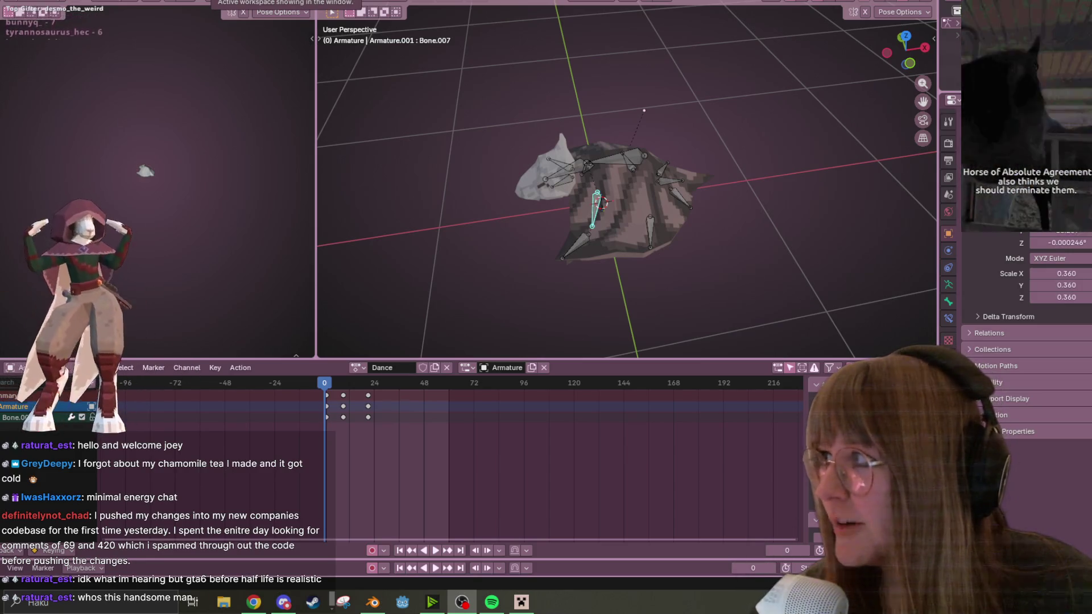
key(alt+Tab)
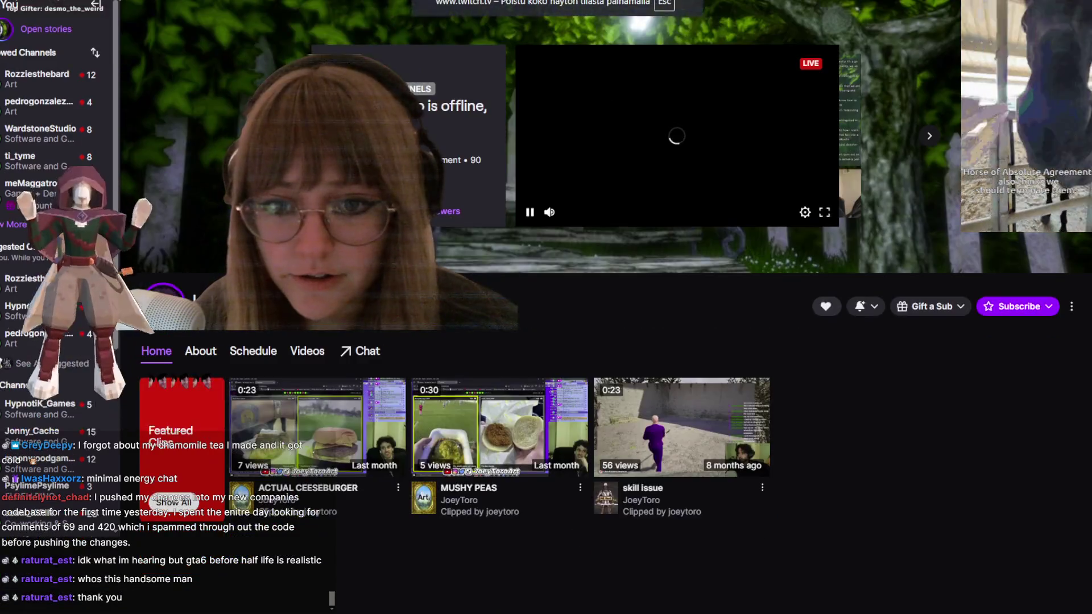
click(822, 267)
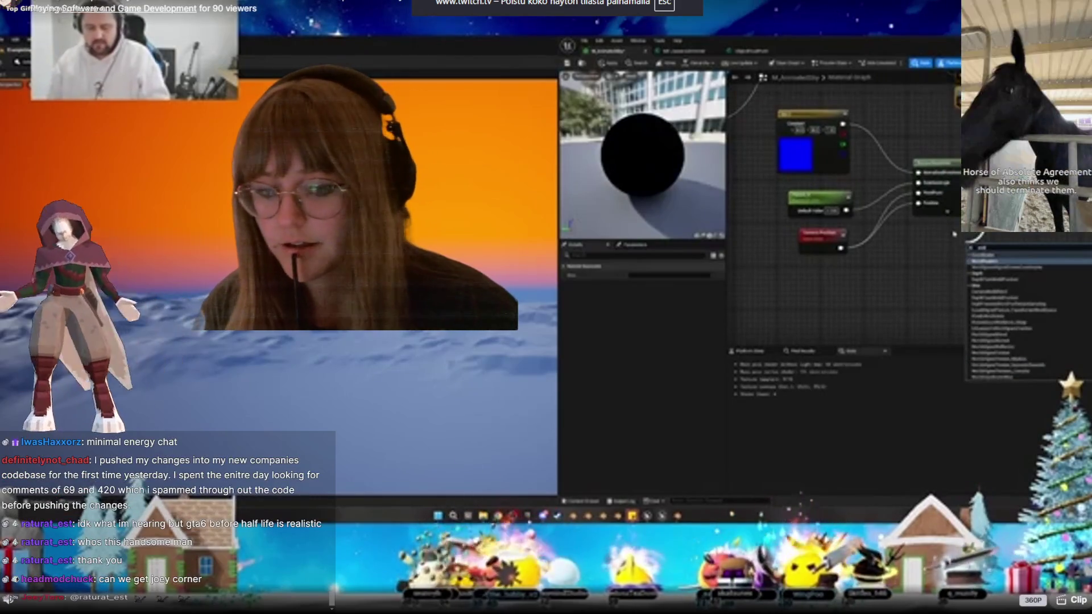
key(Escape)
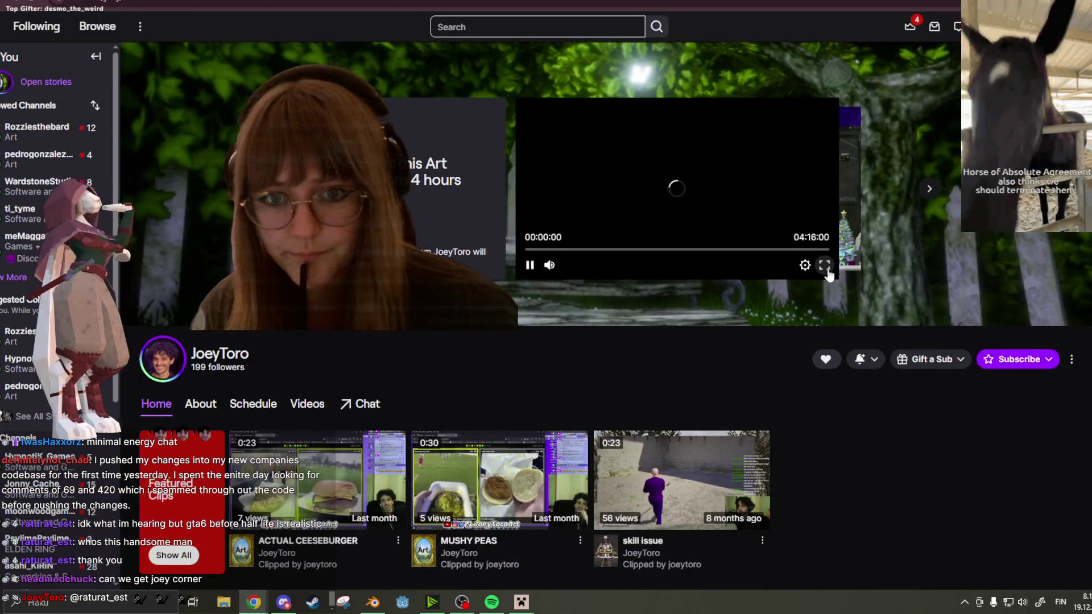
click(825, 266)
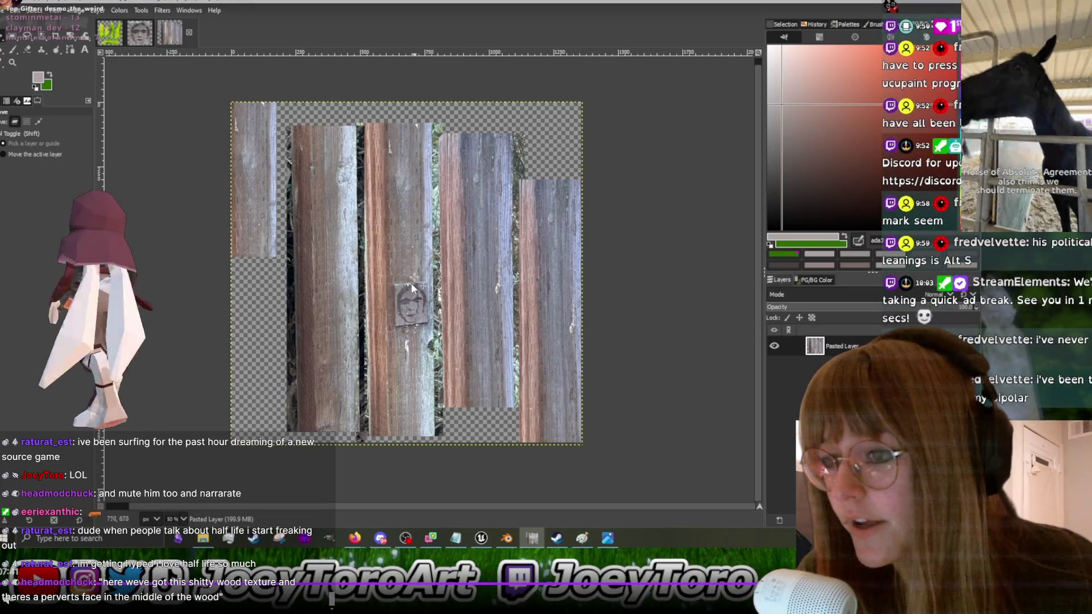
Step: Start a unified transform (Shift+T) on the pasted wood-strip layer in GIMP
key(shift+t)
click(593, 346)
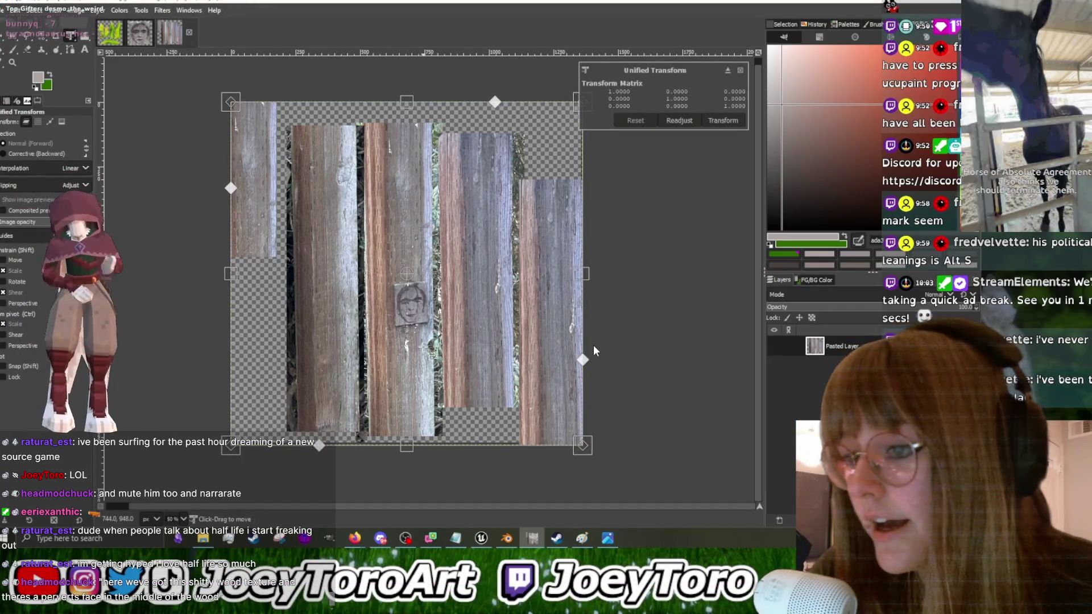
Step: Zoom out and enlarge the pasted plank layer evenly to fill the canvas
key(minus)
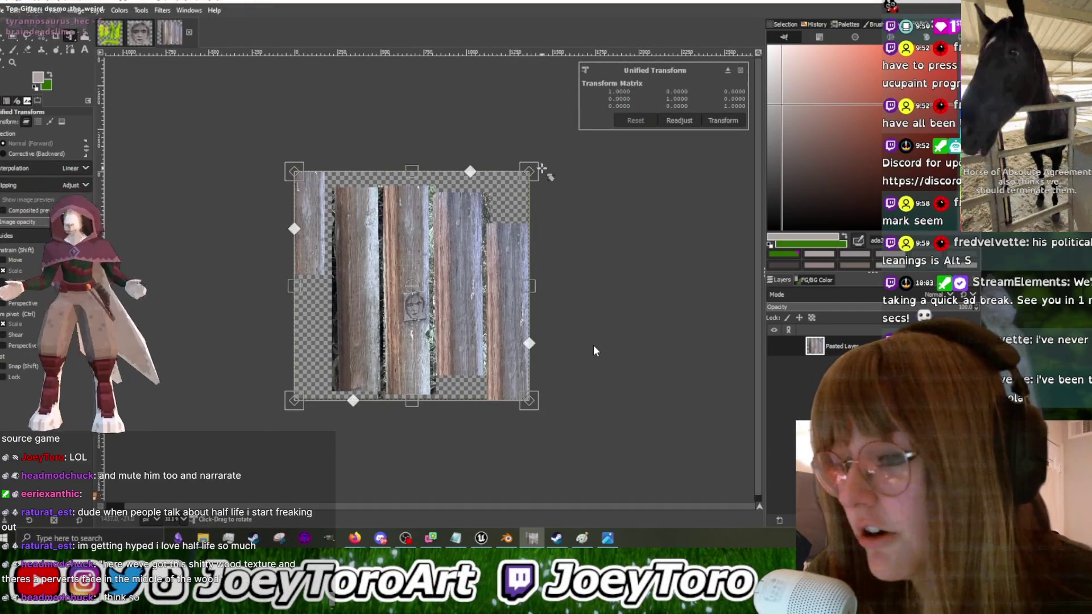
drag(529, 172, 606, 95)
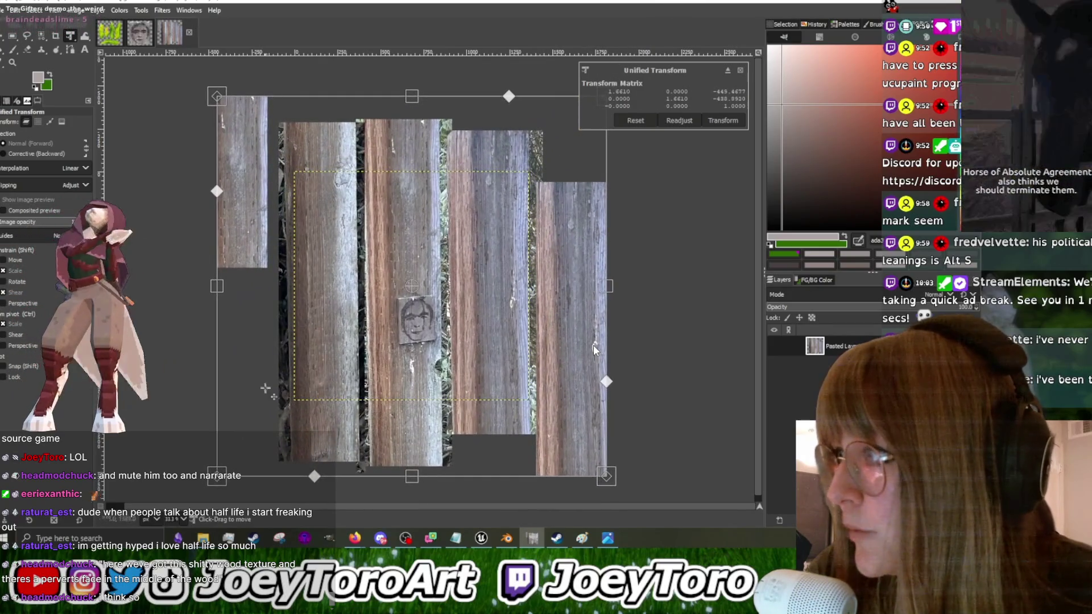
drag(216, 477, 196, 496)
key(minus)
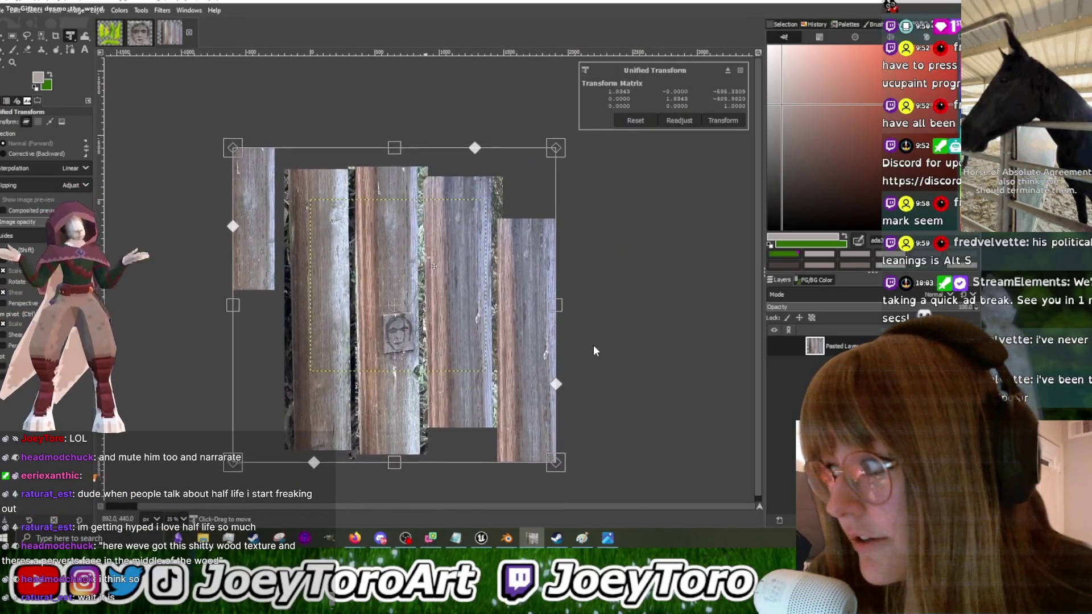
Step: Shift the plank layer slightly, enlarge it a bit more, nudge it up-right, and apply
drag(435, 277, 436, 286)
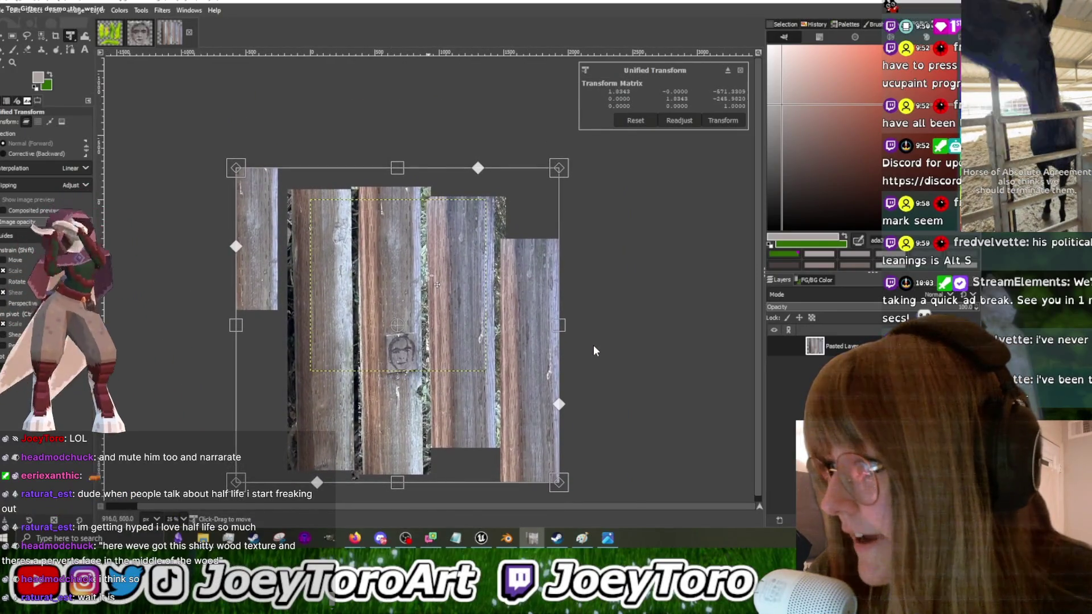
drag(401, 174, 398, 262)
key(Up)
key(Up)
key(Up)
key(Right)
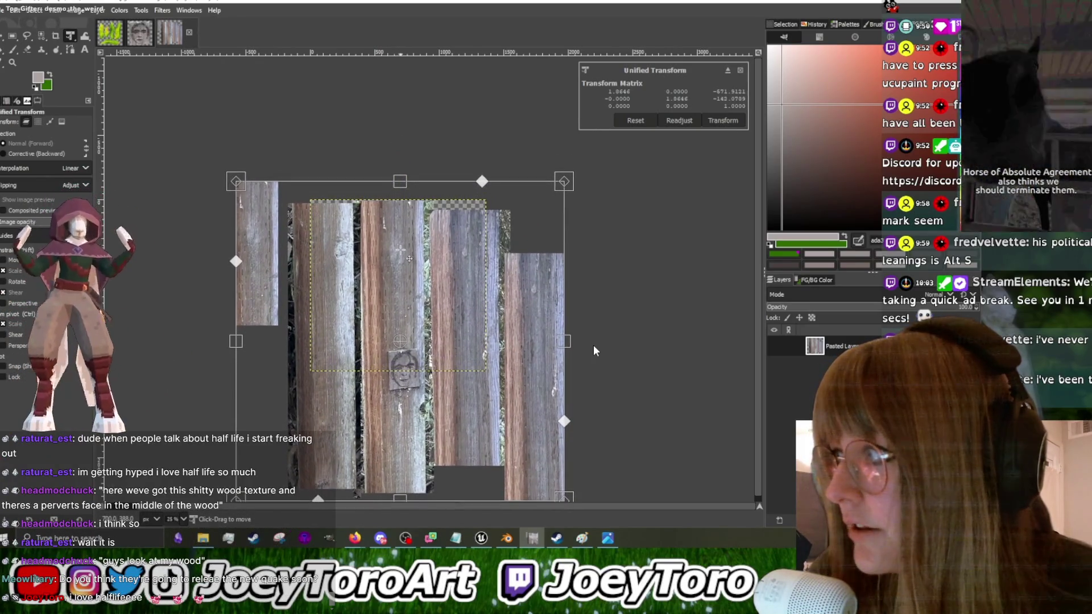
key(Up)
key(Up)
key(Up)
key(Right)
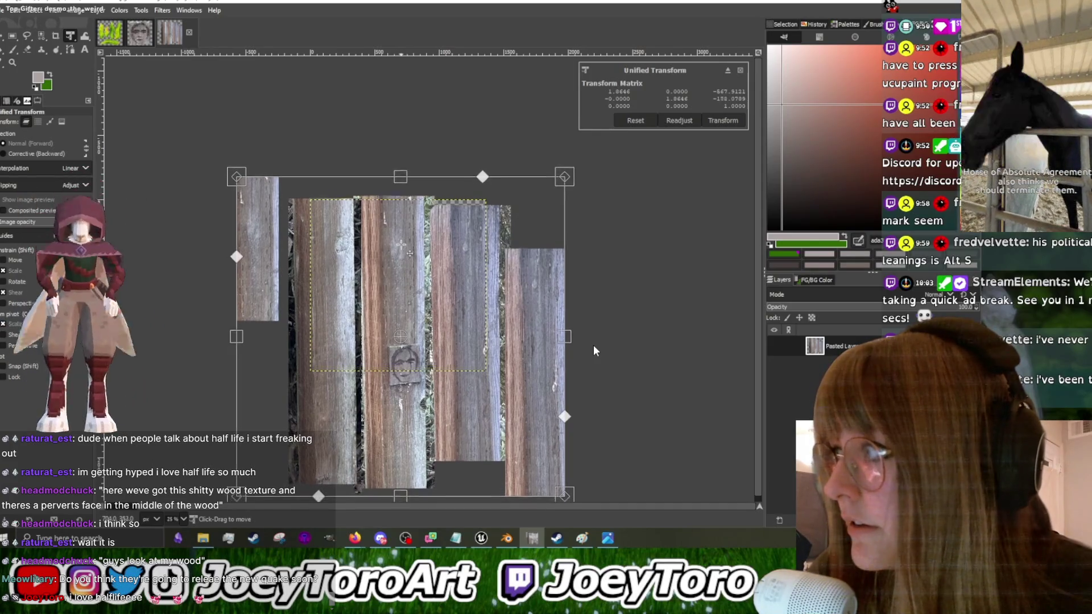
key(Return)
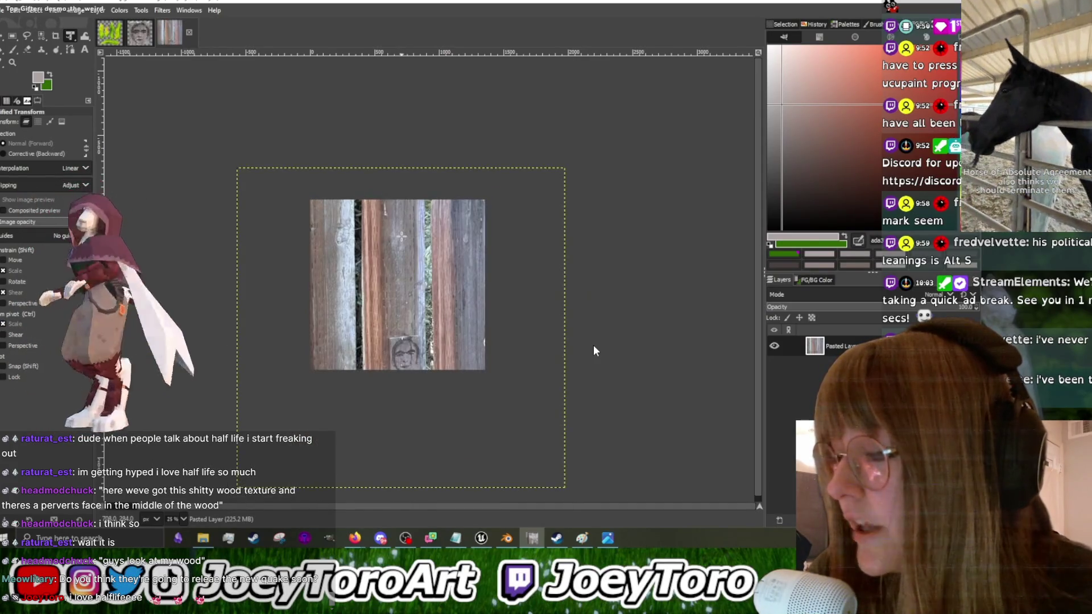
key(shift+2)
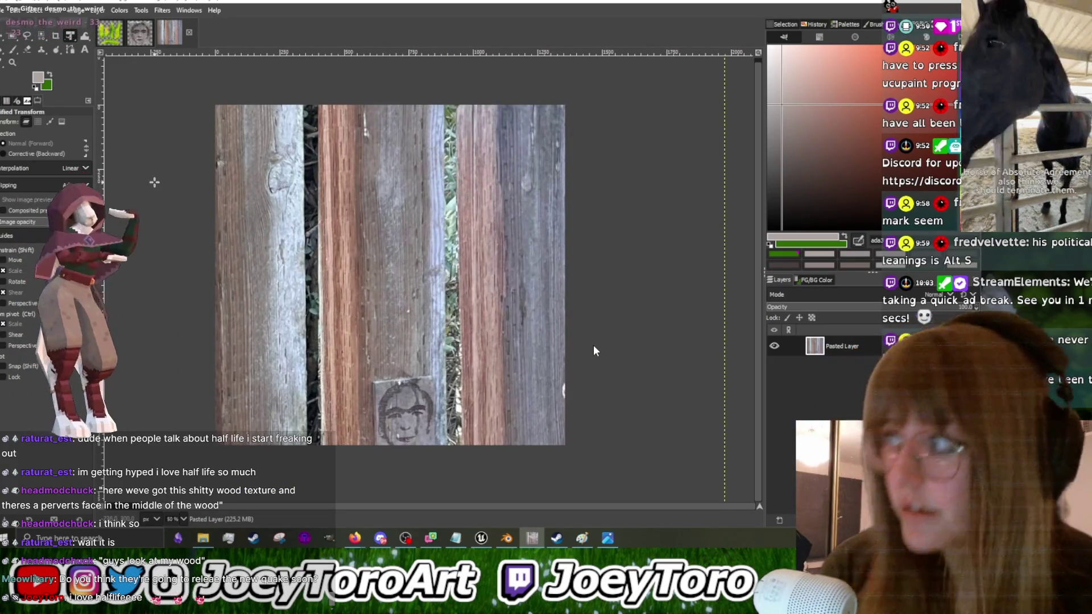
Step: With the Clone tool, paint wood grain over the face on the middle plank
key(shift+e)
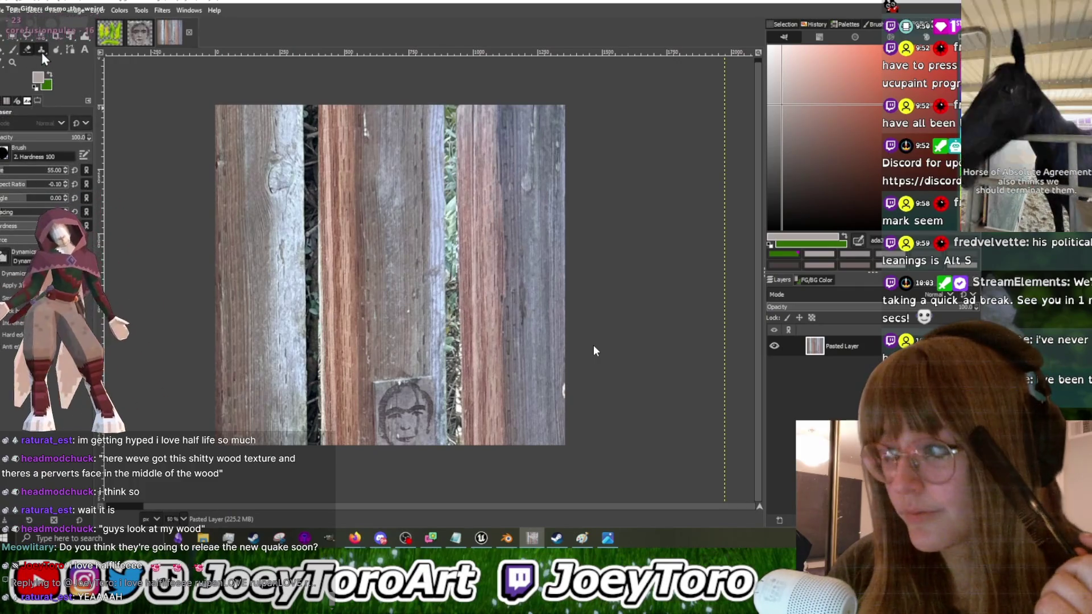
key(c)
key(plus)
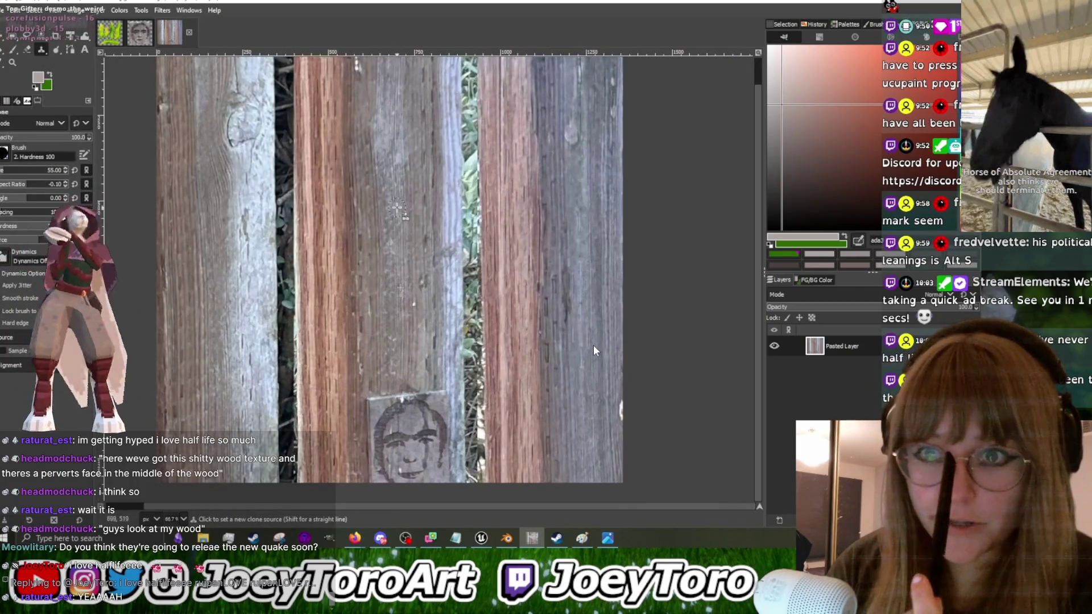
ctrl+click(584, 260)
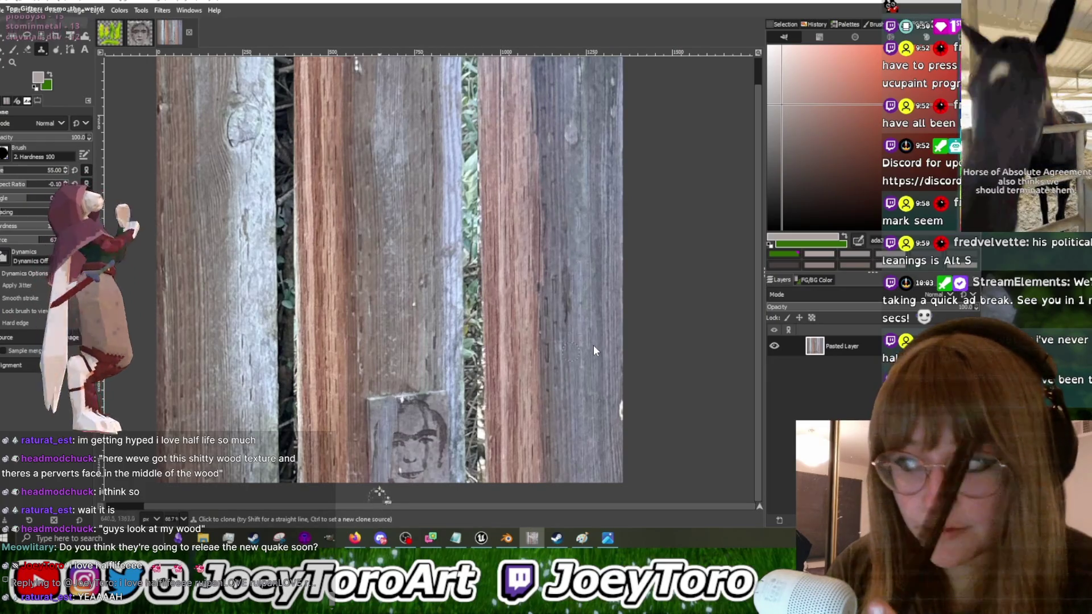
mouse_move(396, 382)
mouse_down()
mouse_move(435, 432)
mouse_move(449, 386)
mouse_up()
Step: Clone wood grain over the dark and green gaps between planks
ctrl+click(425, 308)
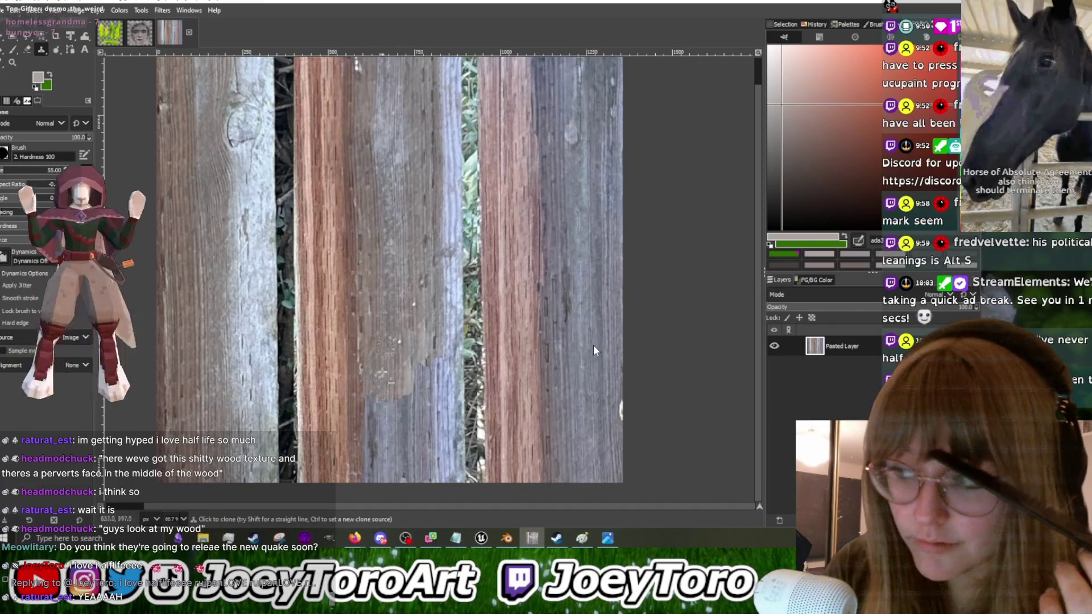
ctrl+scroll(593, 345, down, 1)
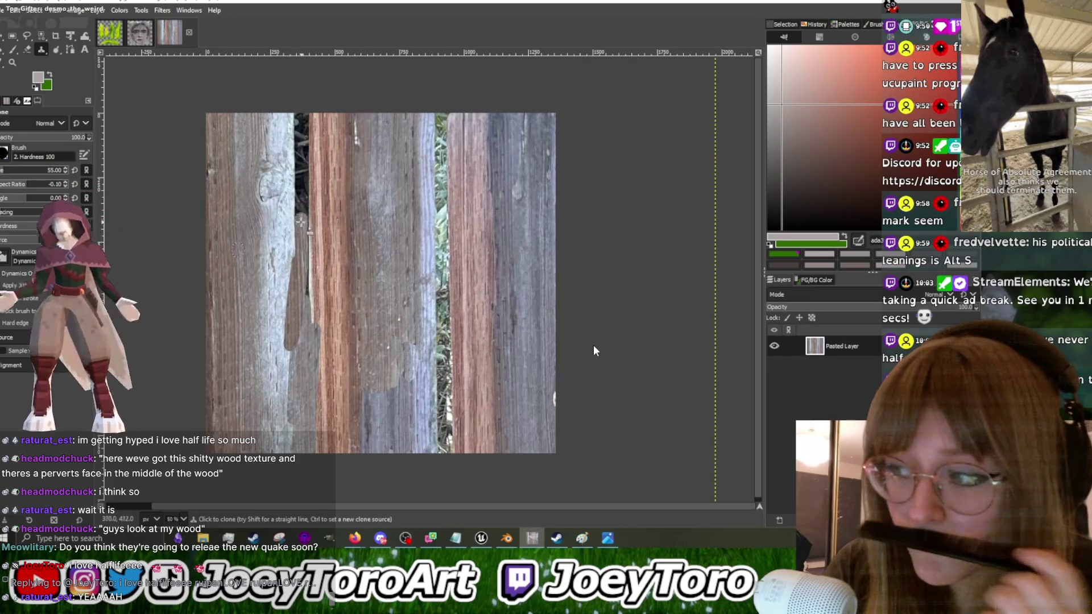
key(ctrl+z)
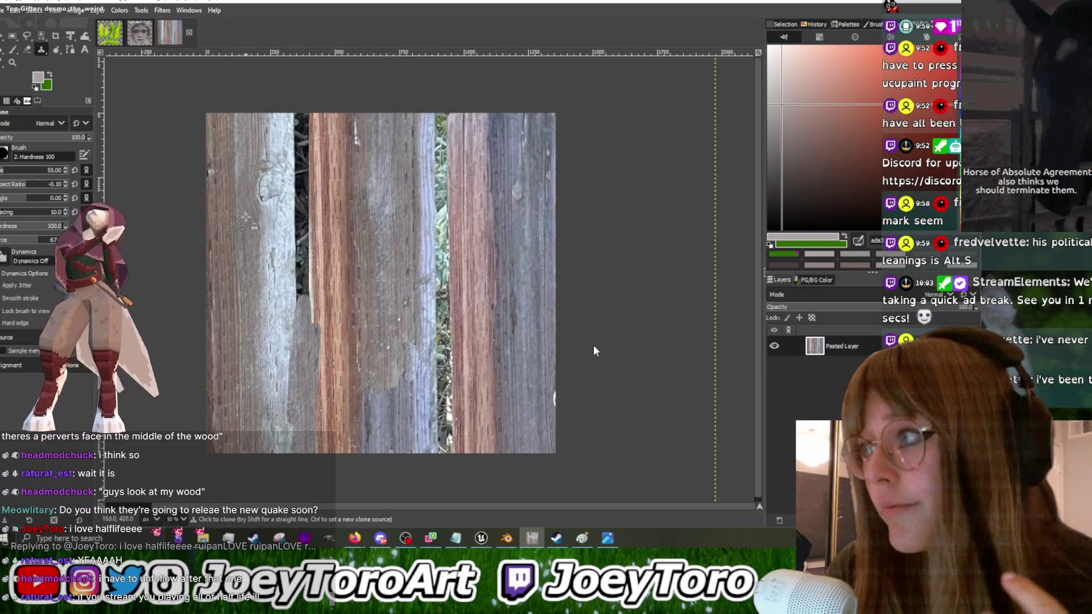
mouse_move(296, 174)
mouse_down()
mouse_move(304, 126)
mouse_move(301, 319)
mouse_move(305, 216)
mouse_up()
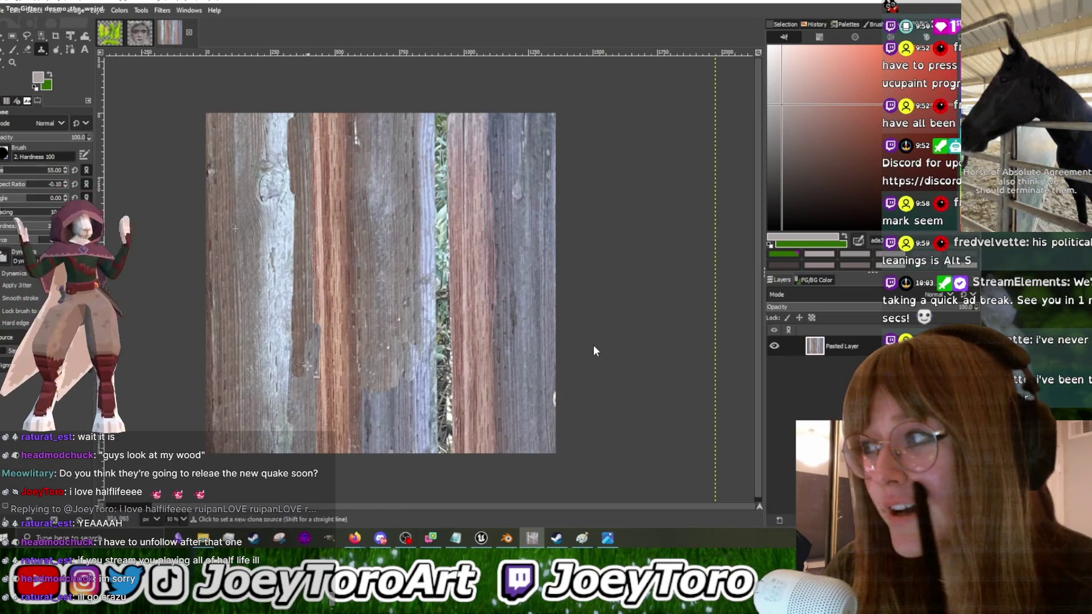
mouse_move(440, 228)
mouse_down()
mouse_move(429, 108)
mouse_move(447, 456)
mouse_up()
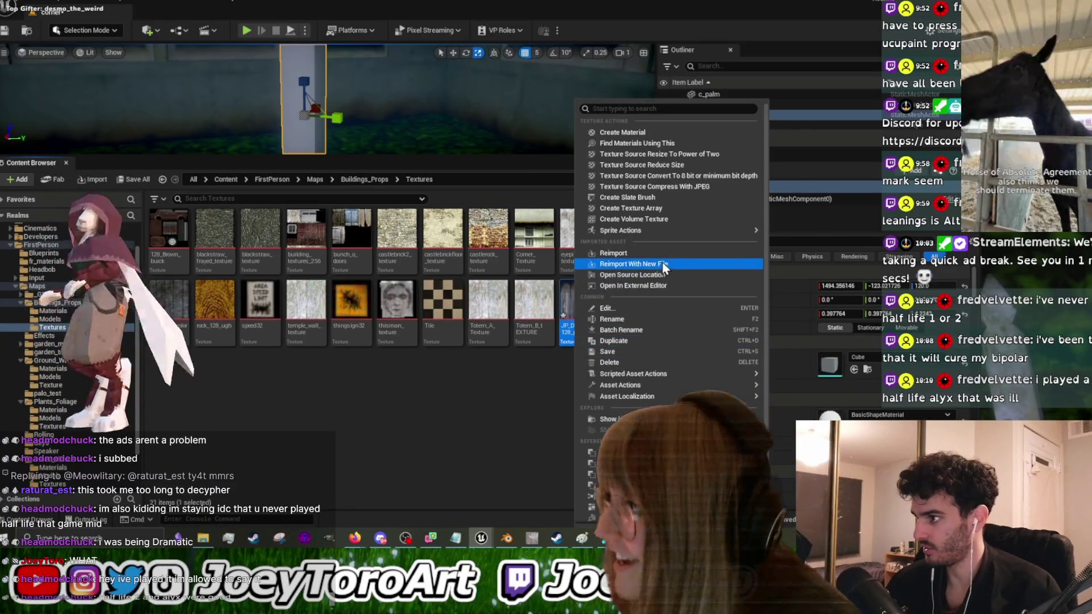
Step: Set JP_Darkwood_128_post64 compression to UserInterface2D (RGBA8) and close the texture editor
click(476, 387)
double_click(169, 301)
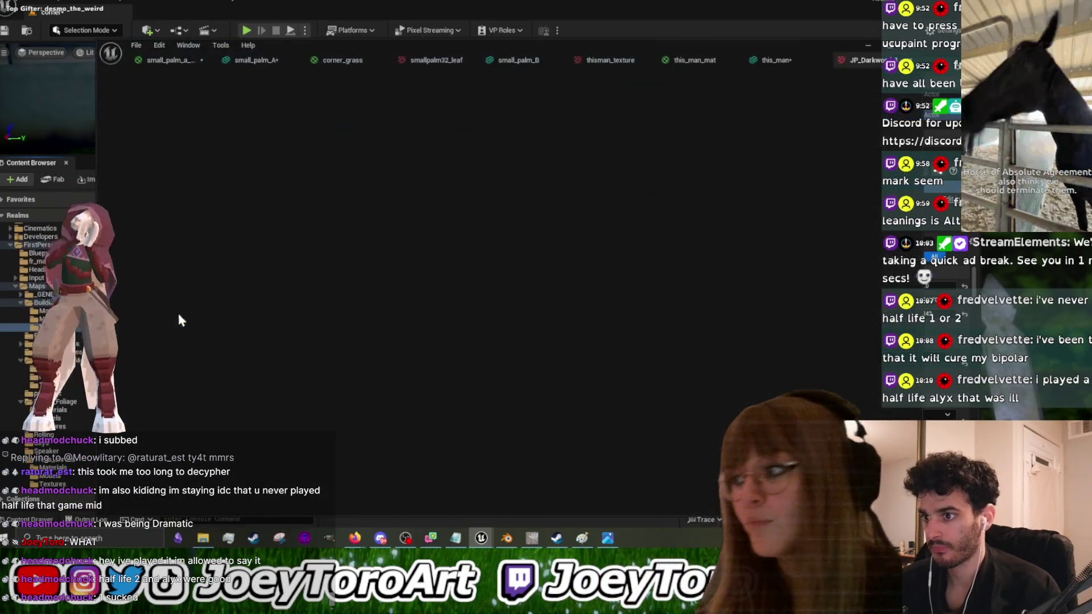
click(844, 347)
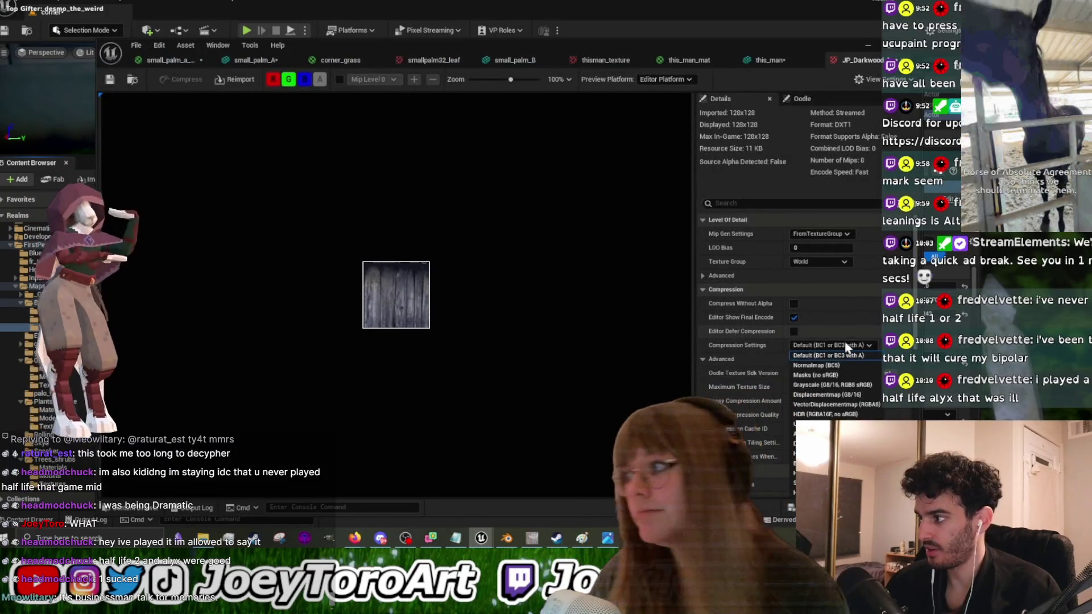
click(813, 424)
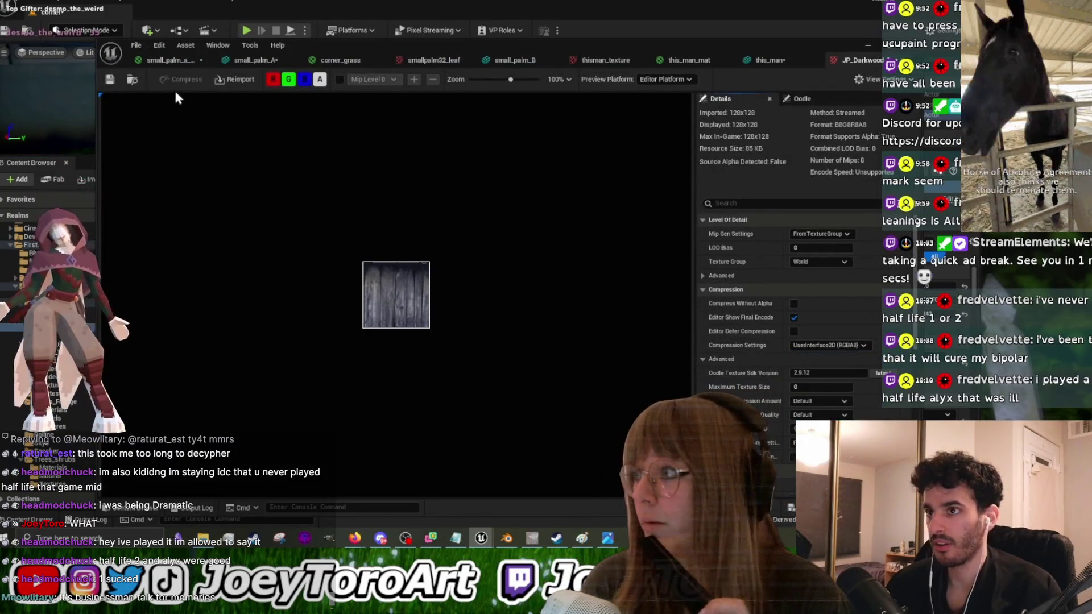
click(872, 44)
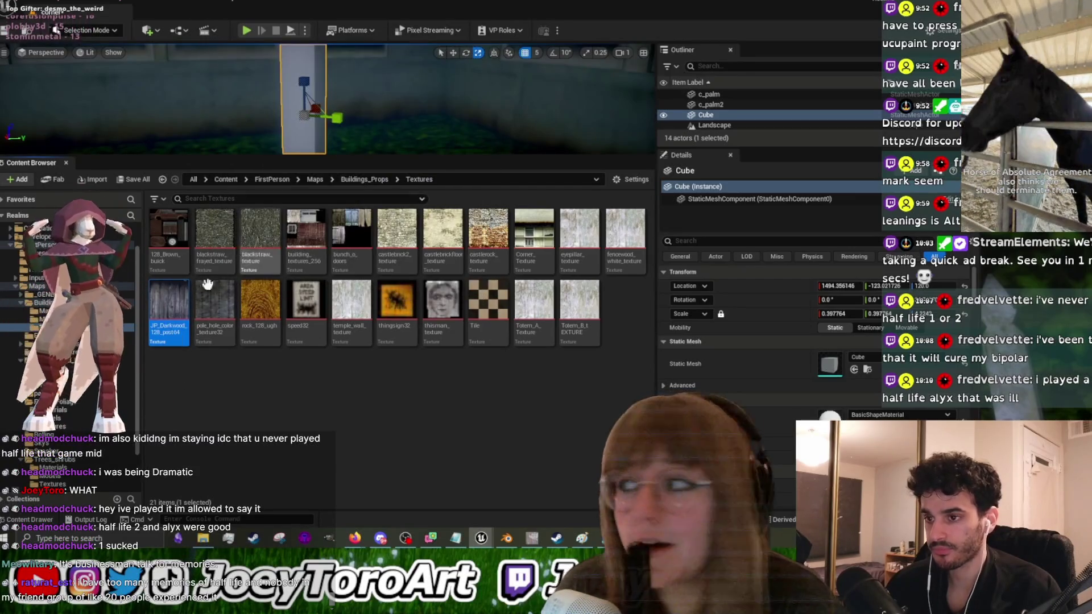
Step: Add a new Material in the Materials folder, name it manwood_mat, and open its graph
click(48, 310)
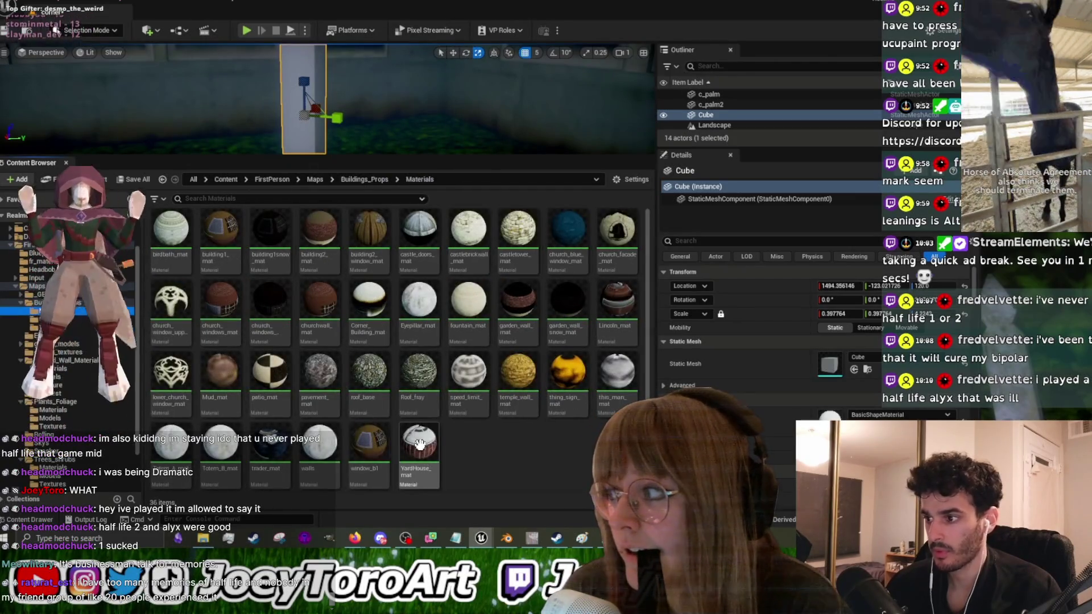
right_click(457, 428)
click(513, 163)
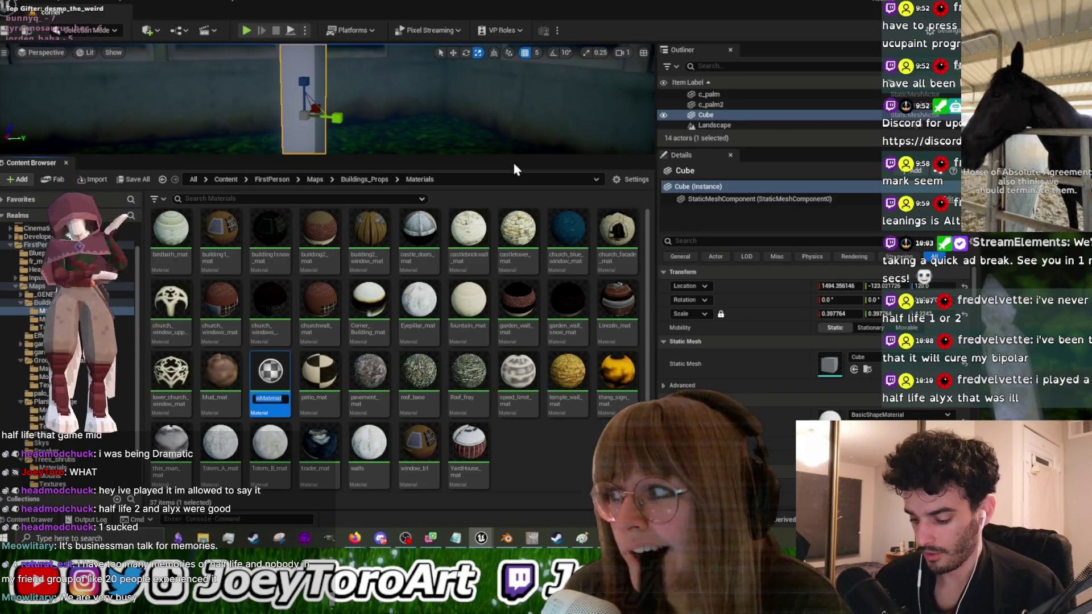
text(Mood_mat)
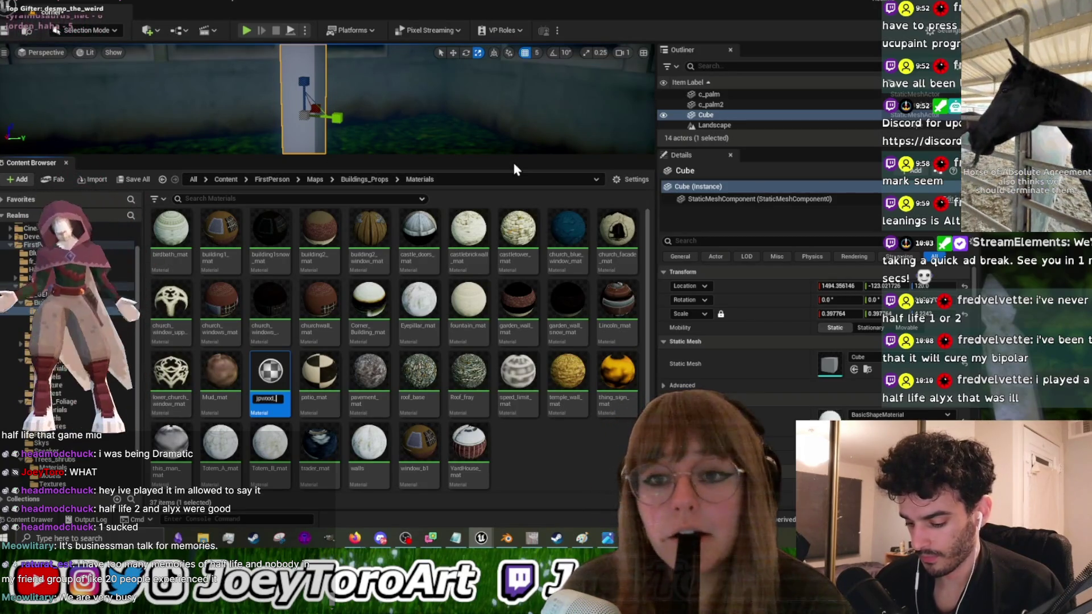
key(Home)
text(jp)
key(BackSpace)
key(BackSpace)
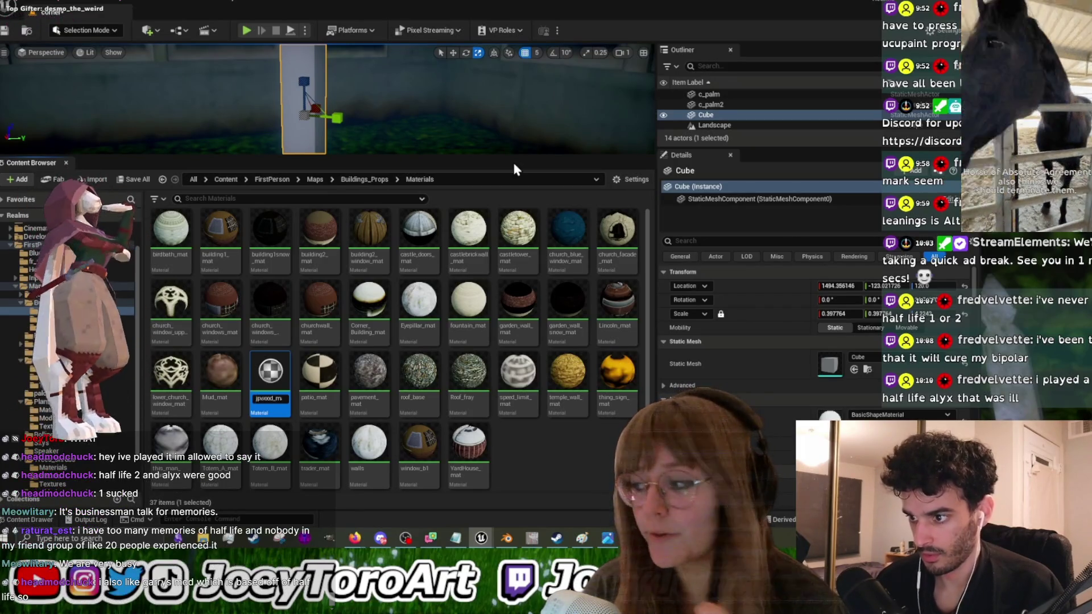
text(man)
key(Return)
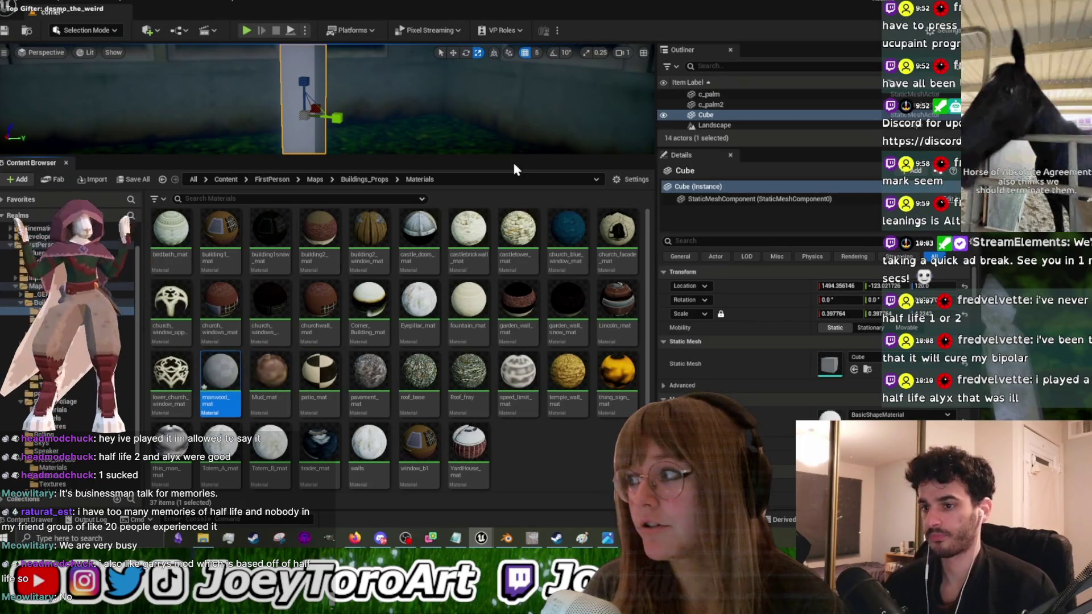
double_click(232, 374)
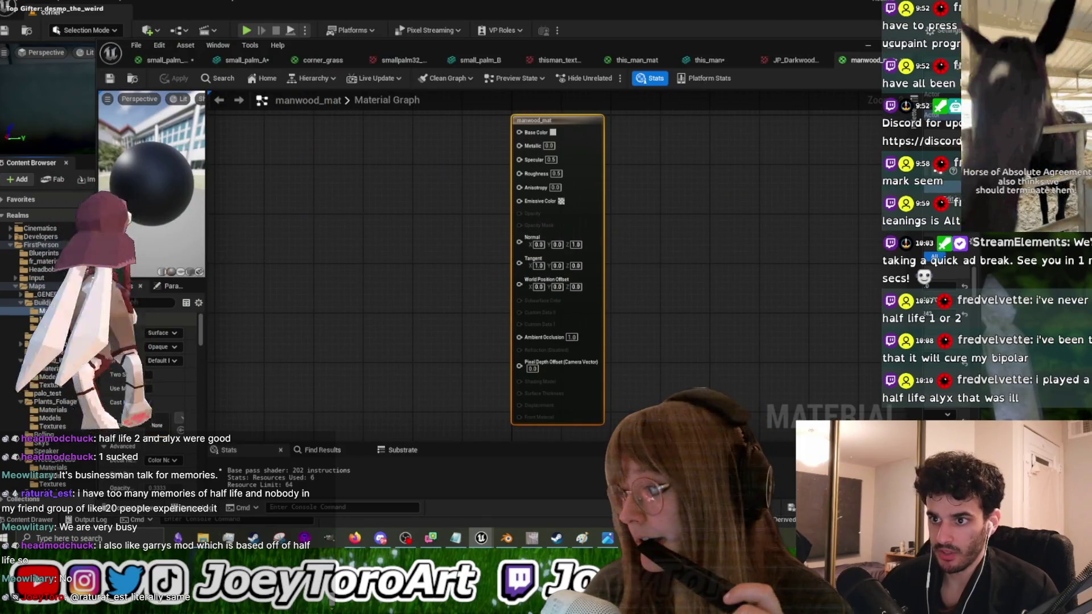
Step: Add the JP_Darkwood texture sample to manwood_mat and wire its RGB into Base Color
drag(398, 45, 552, 45)
click(53, 484)
mouse_move(169, 304)
mouse_down()
mouse_move(285, 227)
mouse_move(432, 182)
mouse_up()
right_drag(564, 174, 535, 241)
drag(482, 257, 624, 209)
drag(443, 245, 488, 171)
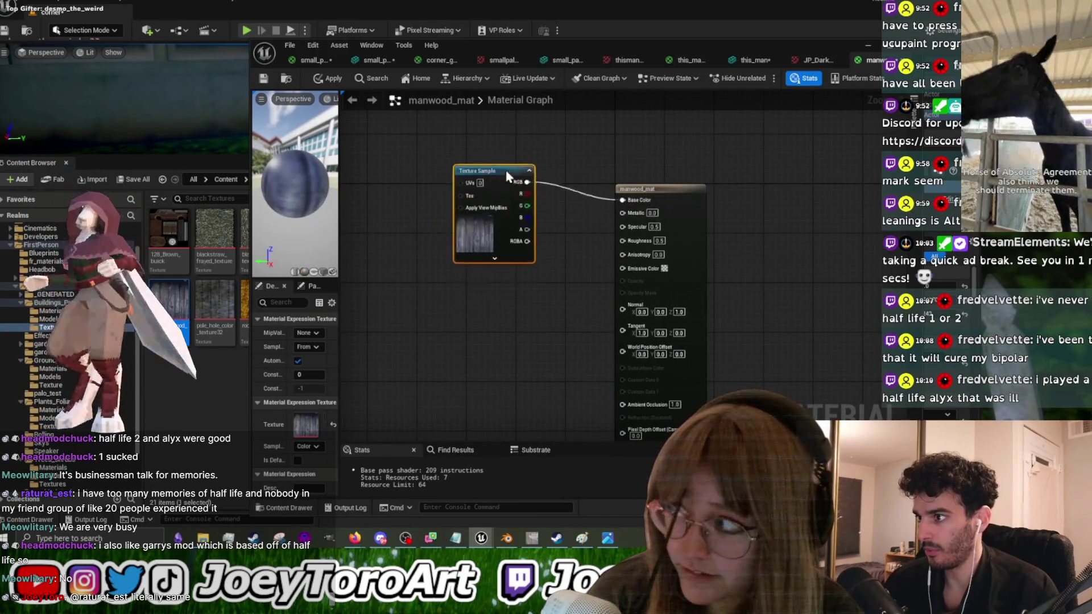
Step: Set the material's Specular value to 0
scroll(647, 217, up, 2)
click(654, 227)
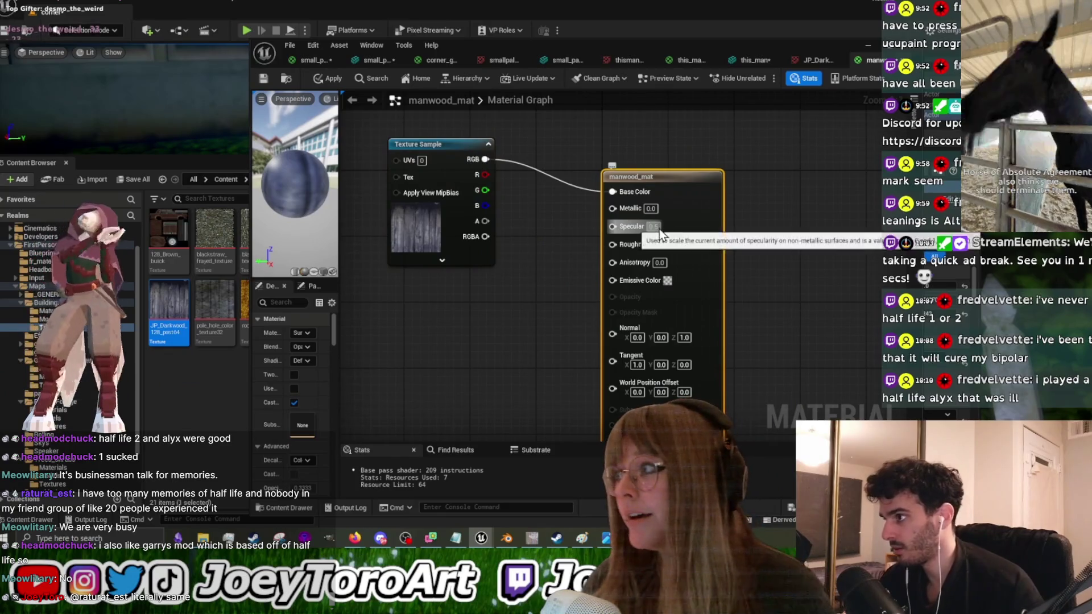
text(0)
click(658, 244)
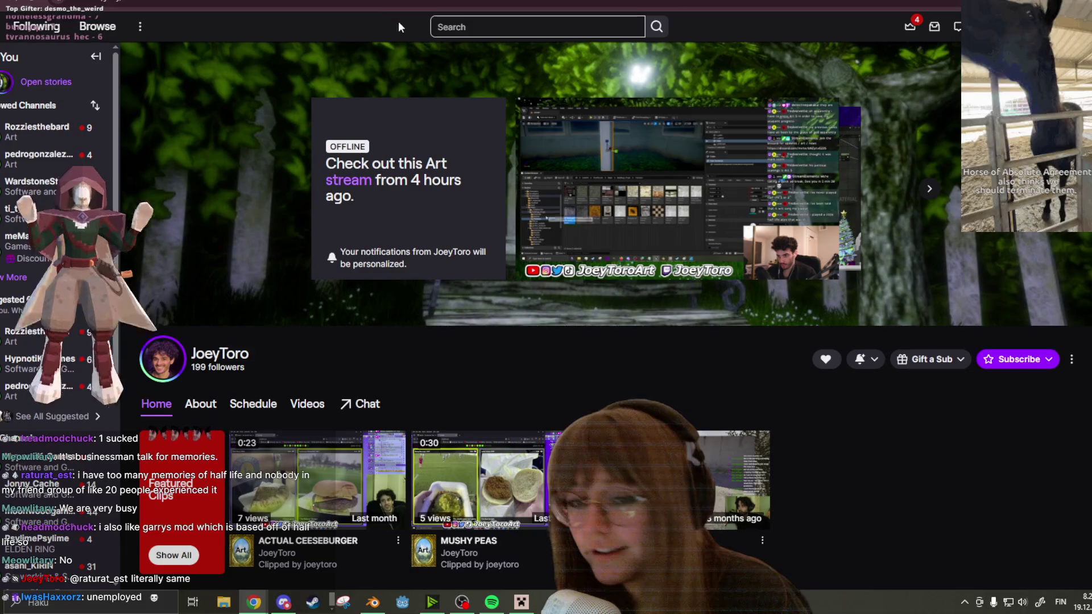
Step: Play the channel's stream preview in fullscreen
click(829, 266)
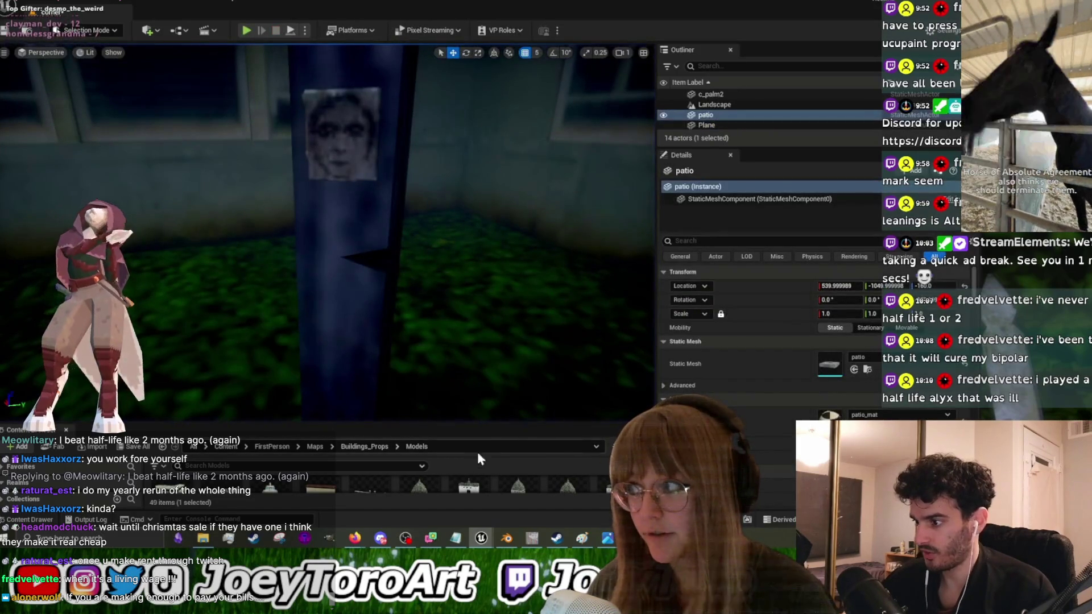
Step: Disable Enable Nanite Support on the this_man mesh
drag(506, 421, 505, 227)
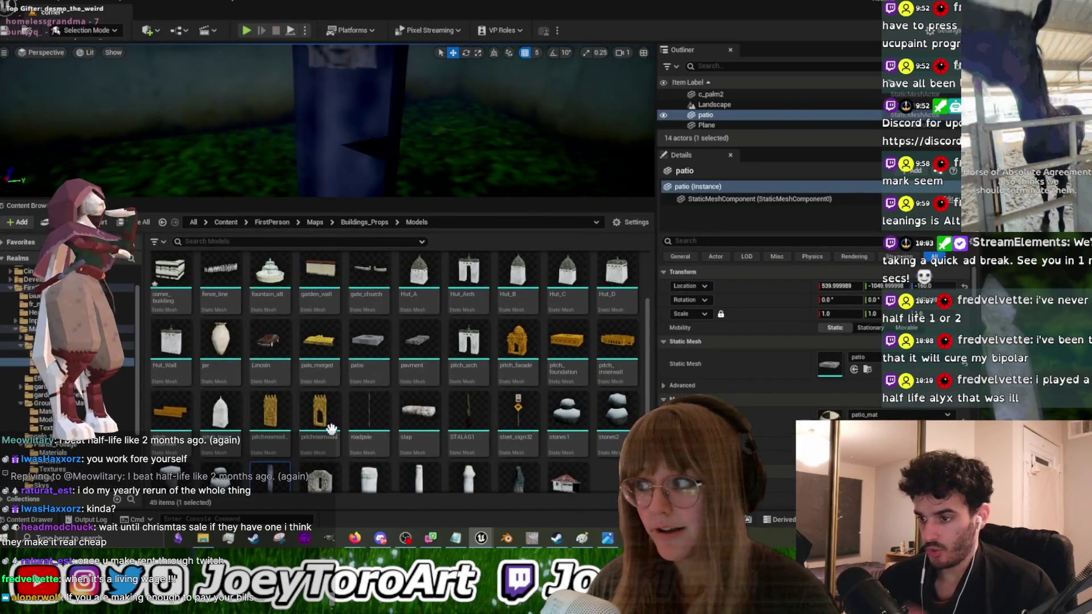
double_click(285, 480)
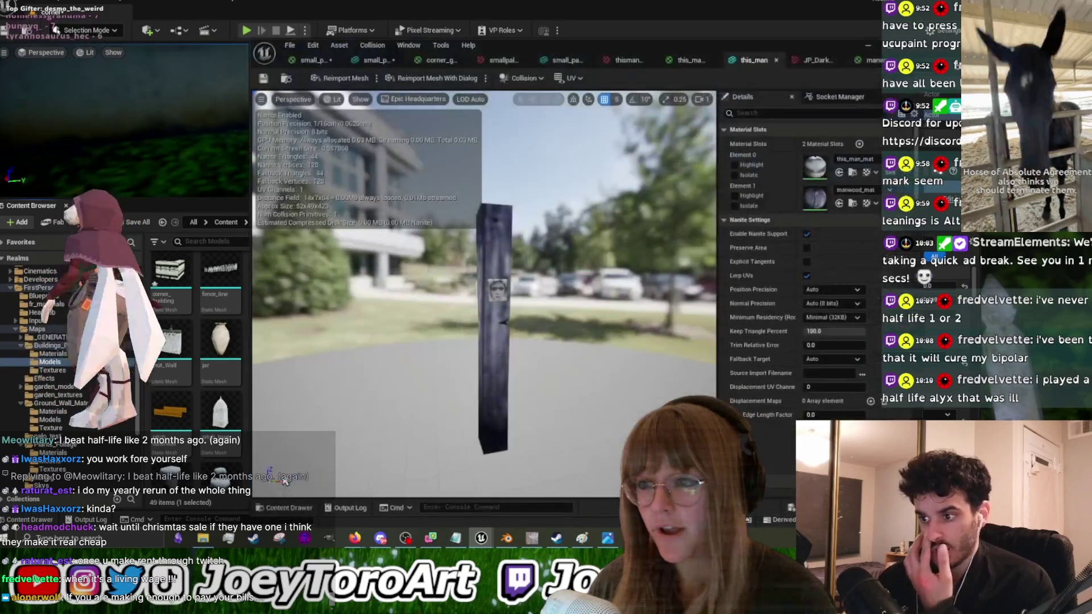
click(808, 233)
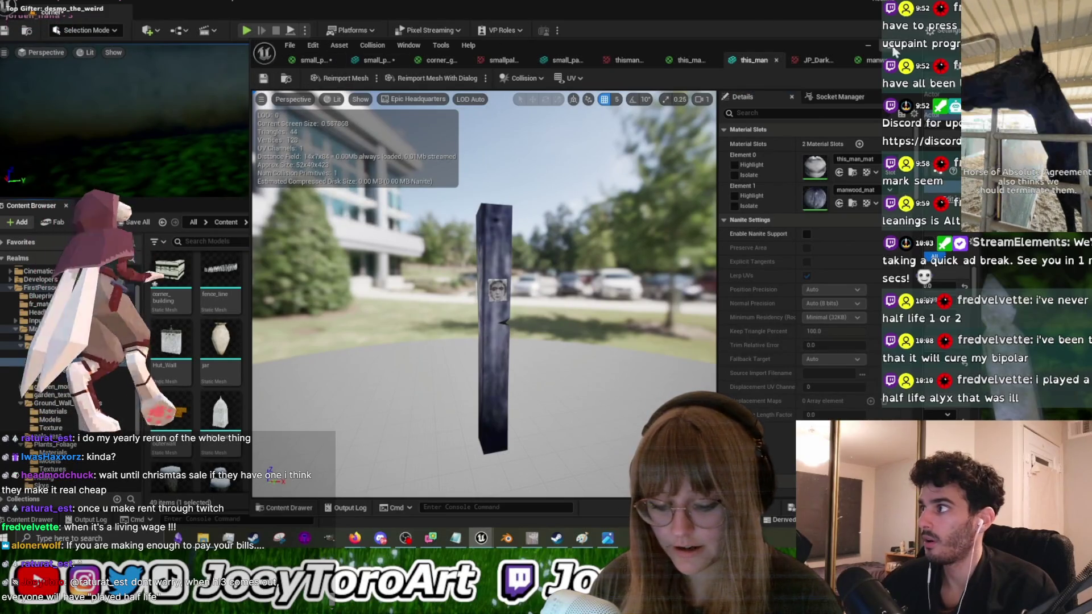
click(867, 43)
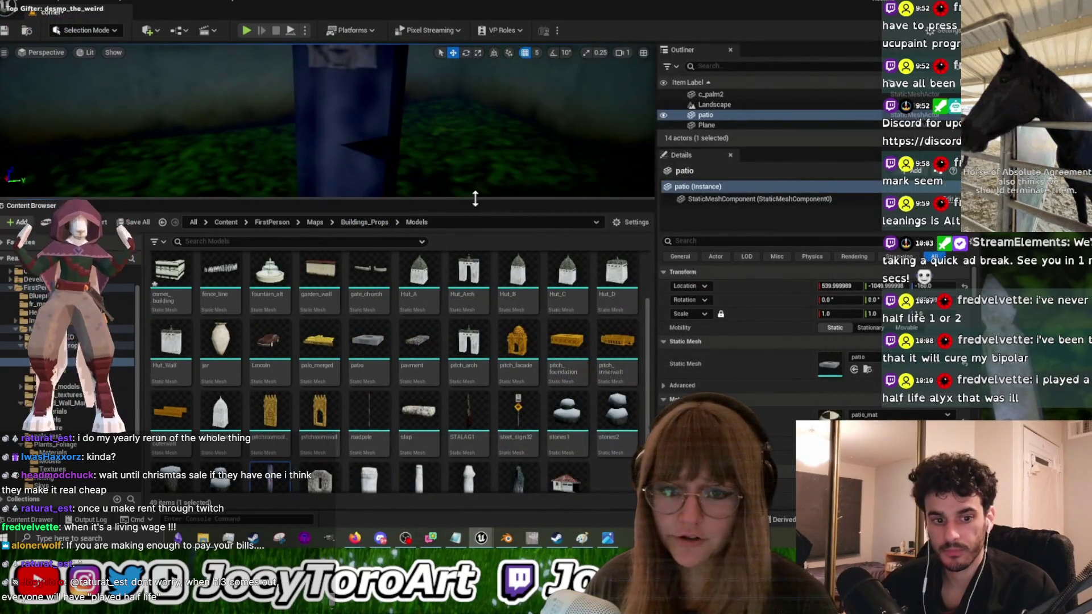
Step: Move the dark this_man pole next to the character, then exit fullscreen
drag(475, 199, 476, 480)
scroll(421, 220, down, 3)
right_drag(422, 219, 422, 219)
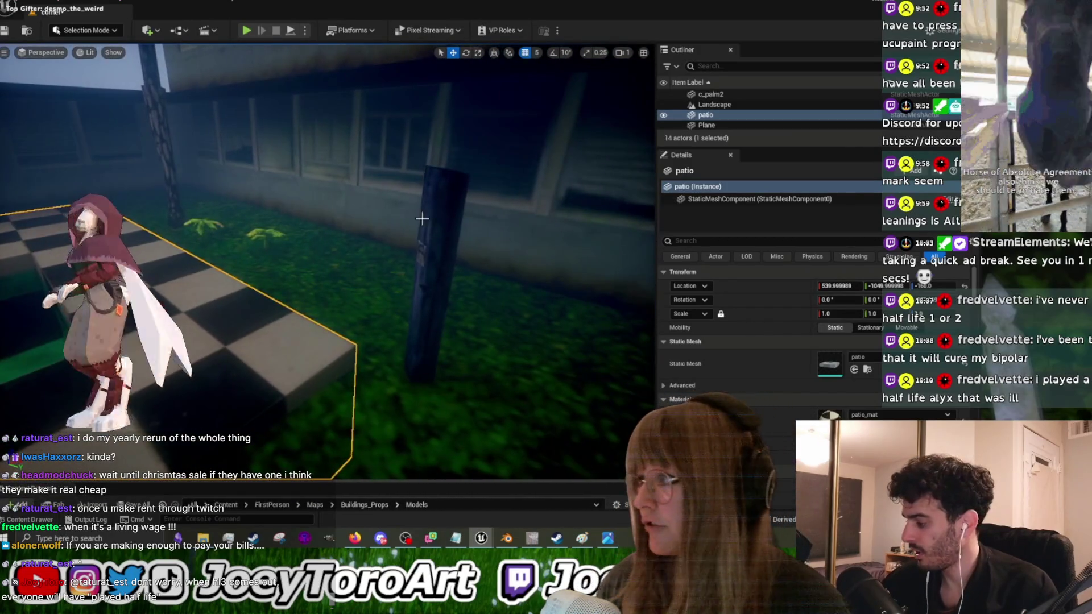
click(404, 314)
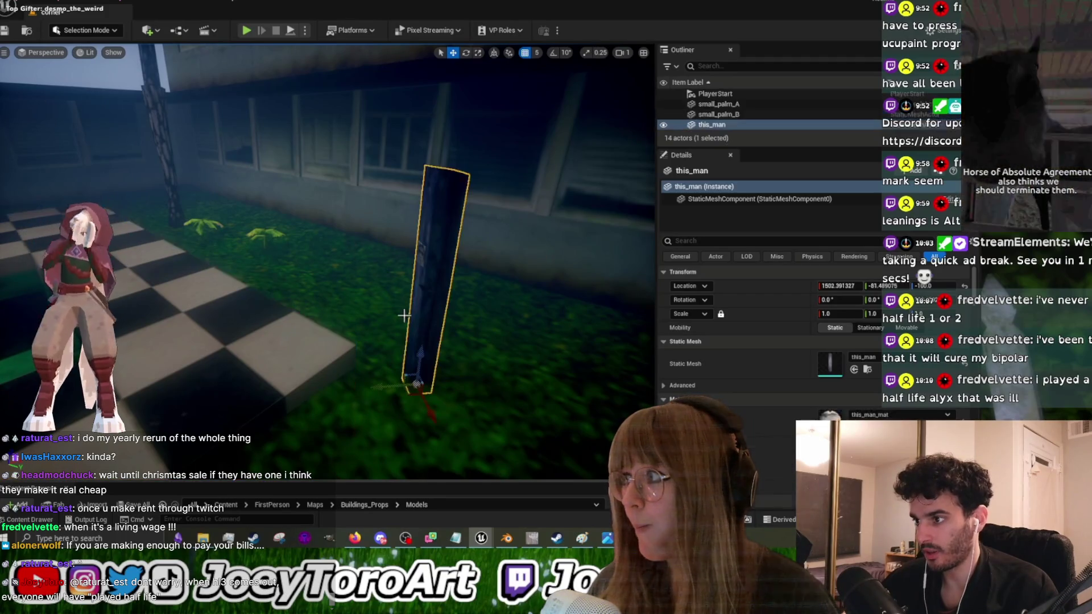
mouse_move(397, 381)
mouse_down()
mouse_move(171, 373)
mouse_move(183, 370)
mouse_up()
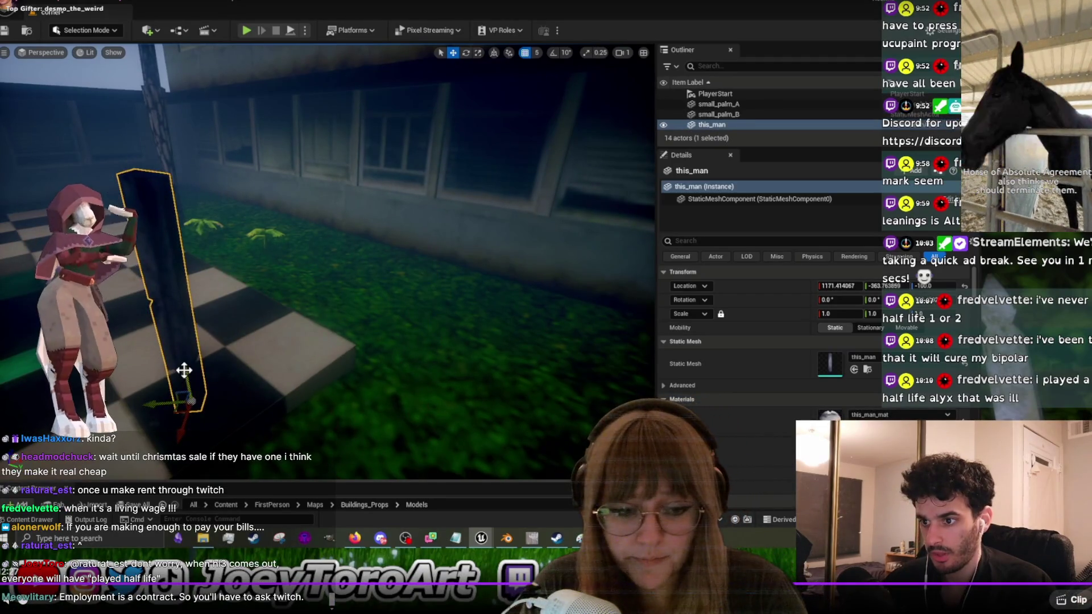
click(1080, 600)
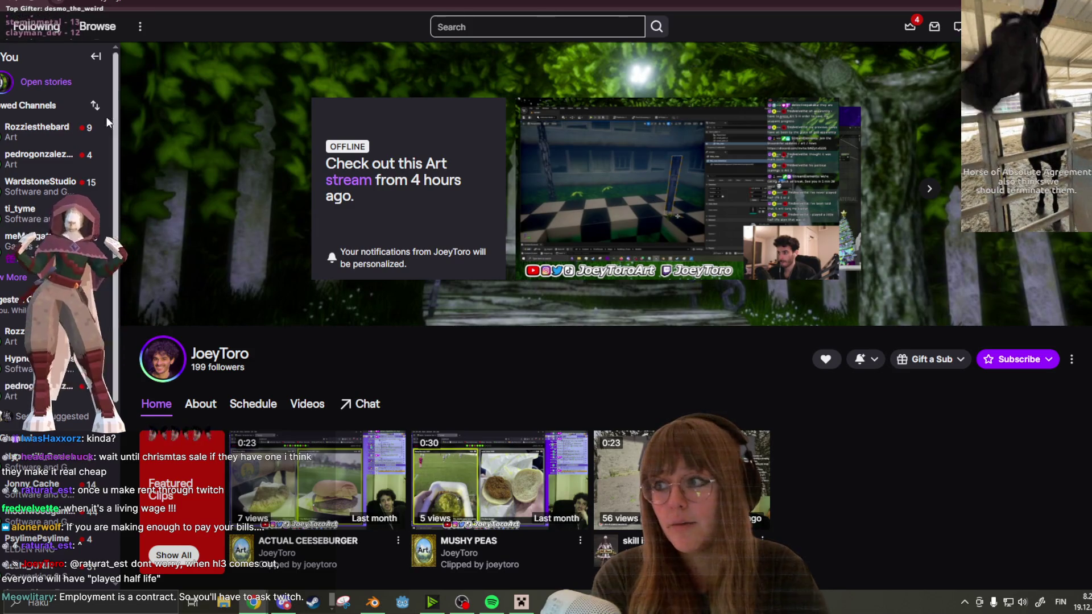
Step: Open a followed artist's live stream, send a KittyLove emote in chat, and raise the volume
click(84, 131)
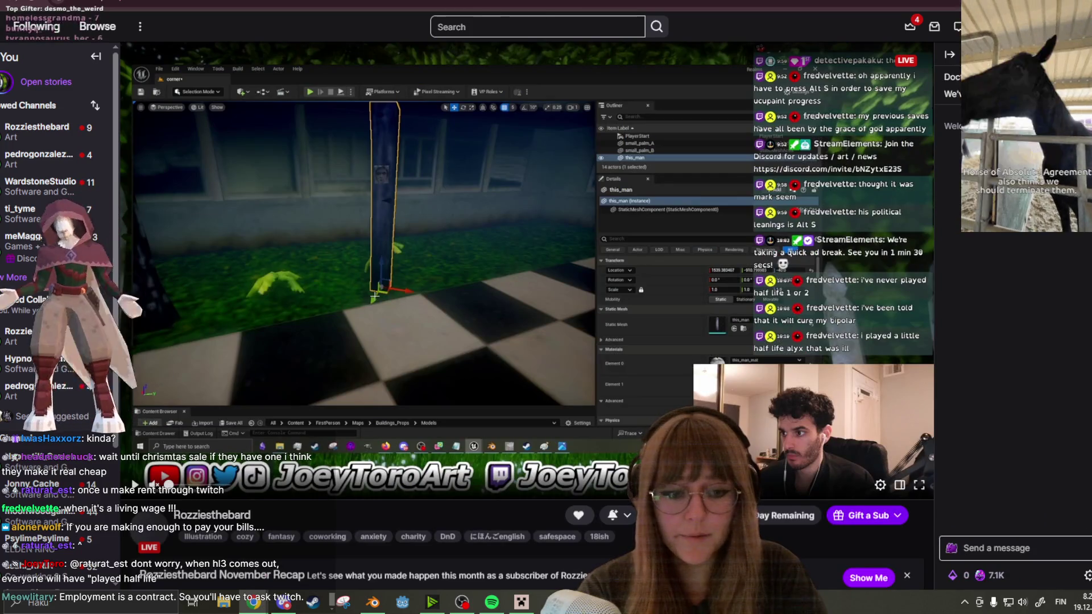
click(1083, 548)
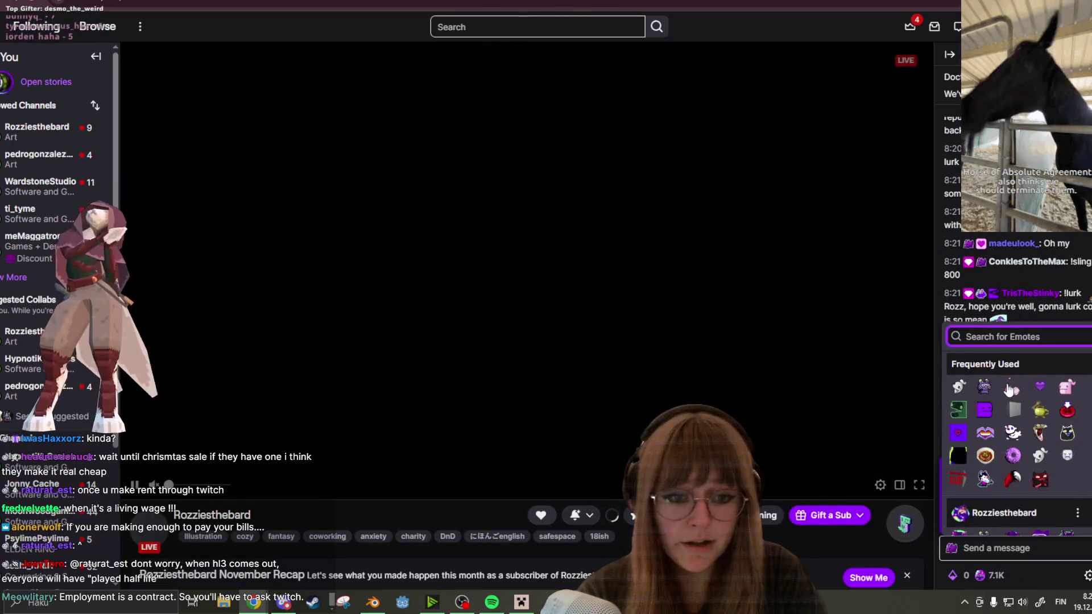
click(1010, 389)
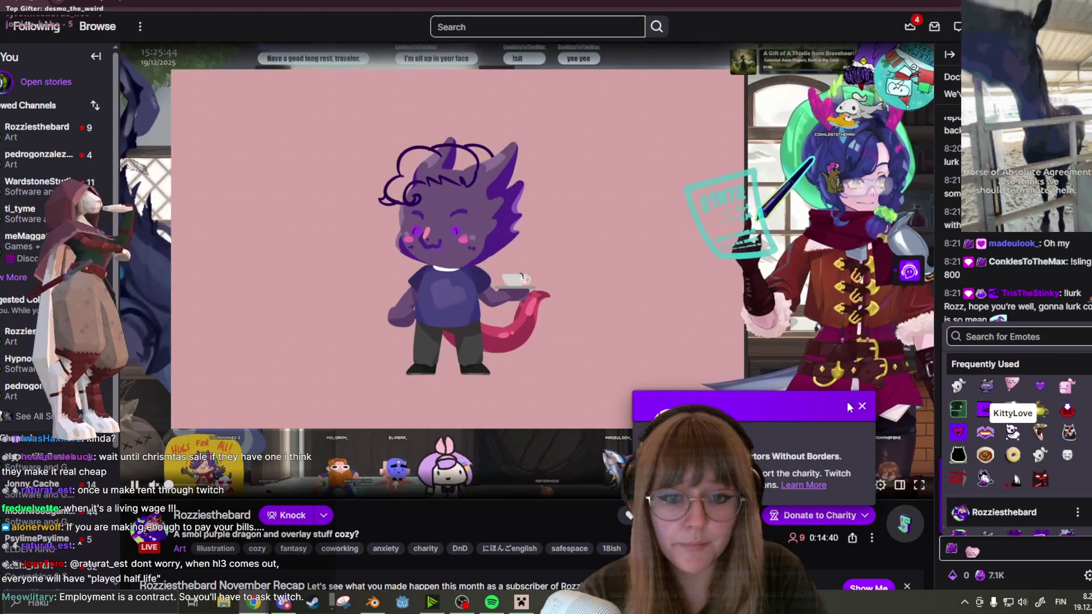
click(861, 407)
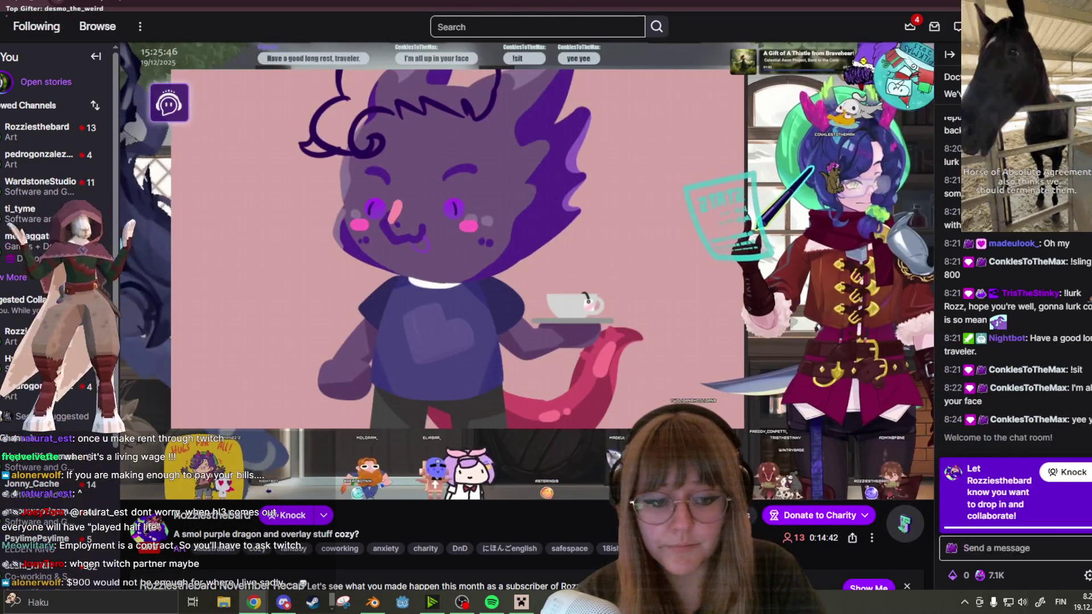
key(Return)
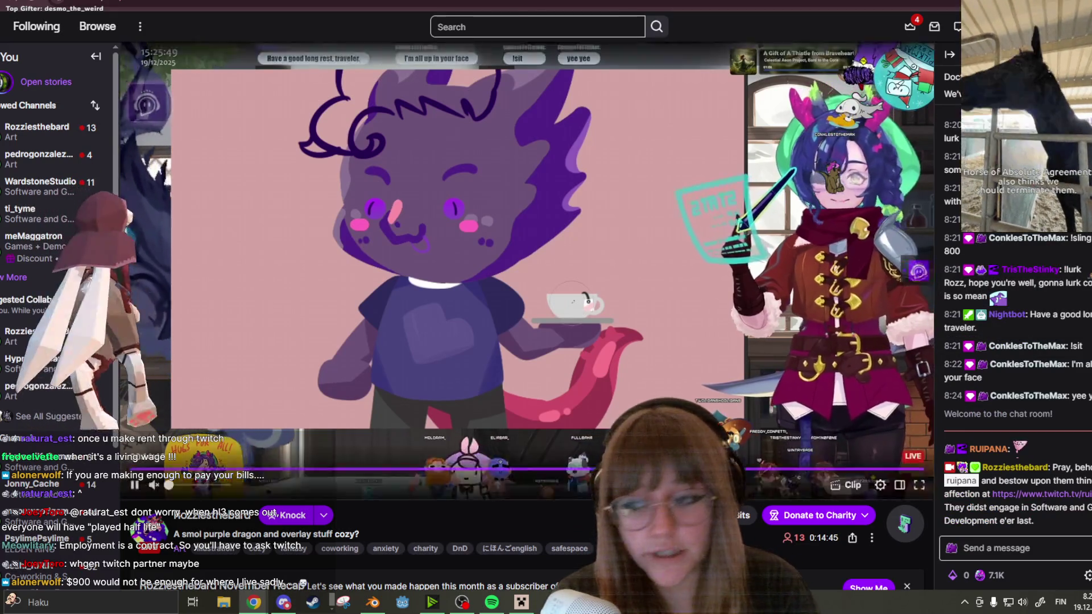
drag(170, 485, 226, 486)
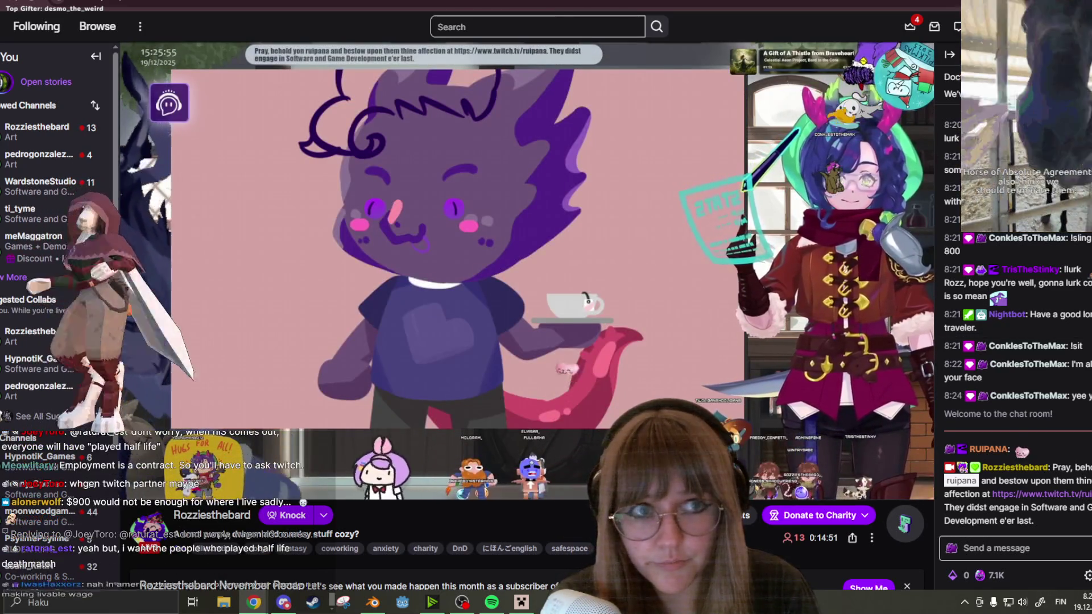
key(alt+Tab)
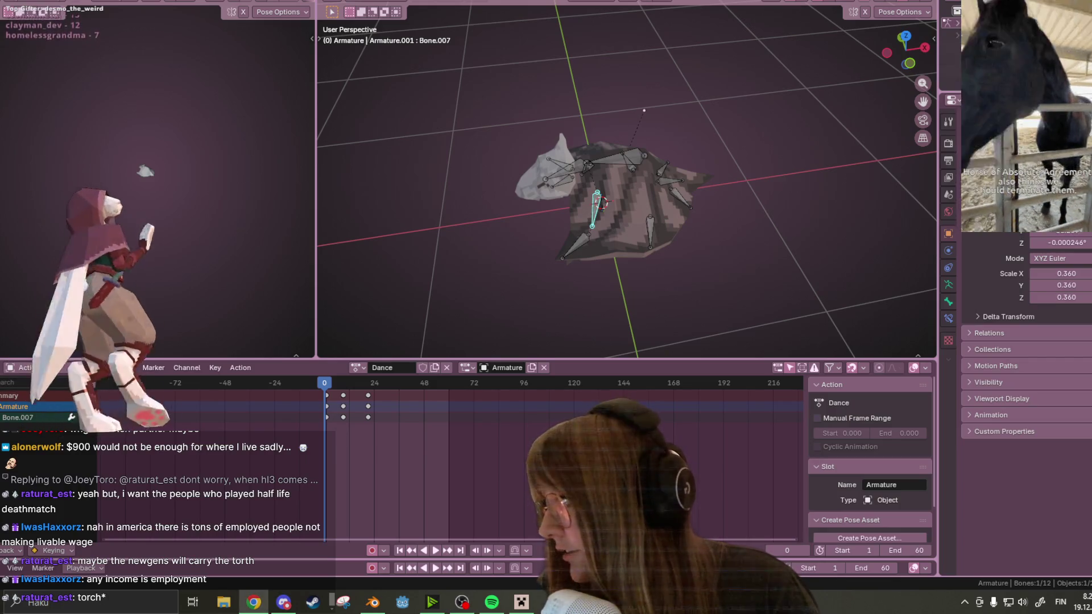
mouse_move(889, 106)
middle_down()
mouse_move(693, 179)
mouse_move(759, 134)
middle_up()
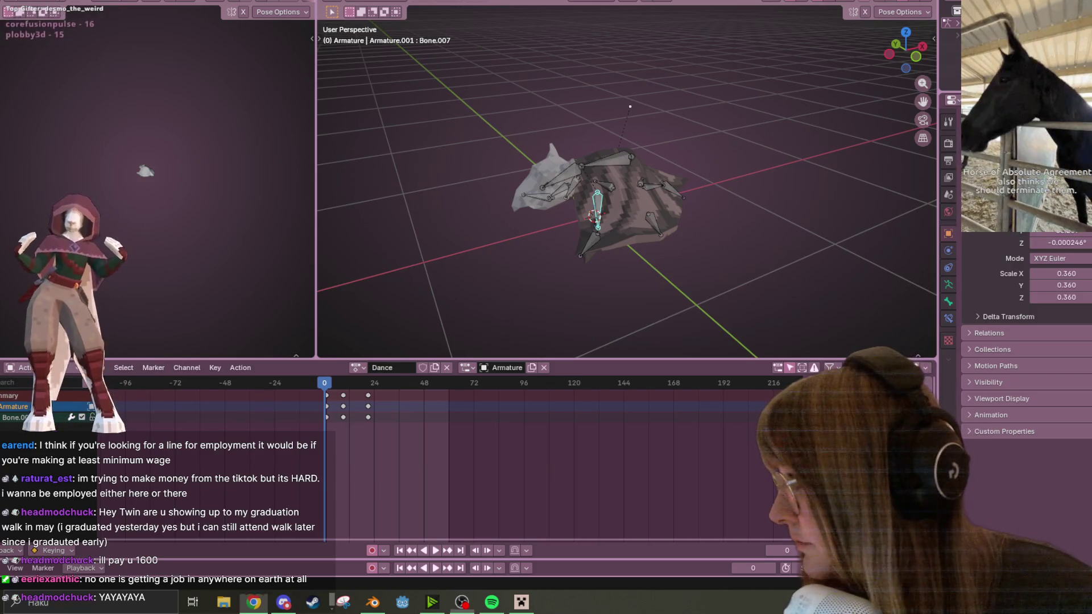
scroll(649, 138, down, 1)
mouse_move(815, 115)
middle_down()
mouse_move(665, 217)
mouse_move(556, 227)
mouse_move(683, 262)
mouse_move(725, 182)
mouse_move(639, 132)
mouse_move(712, 112)
middle_up()
key(space)
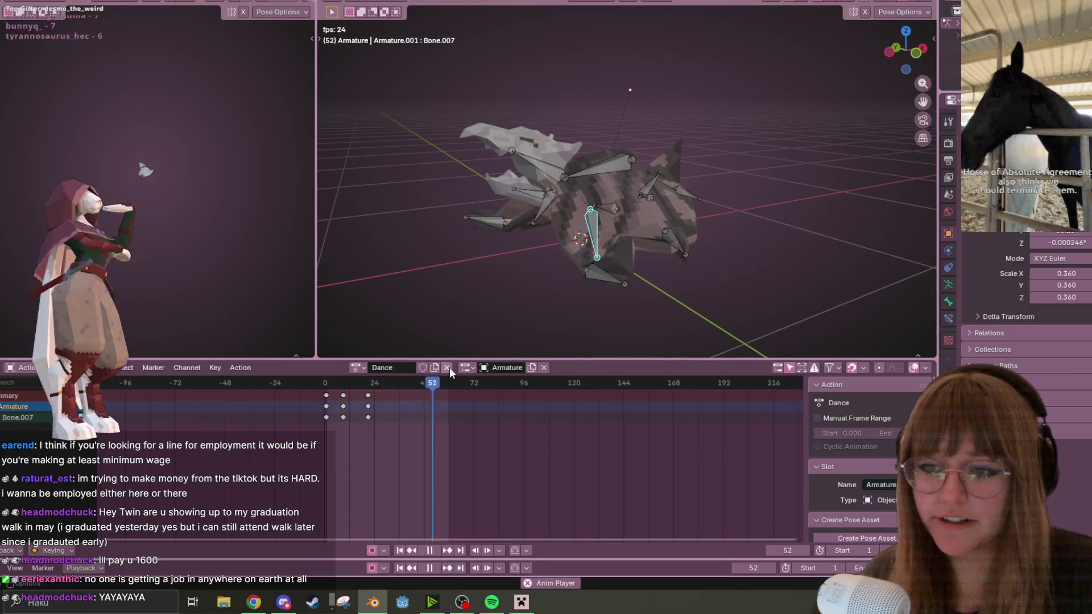
Step: Replace the armature's Dance action with the Fly action
click(448, 367)
click(354, 367)
click(432, 392)
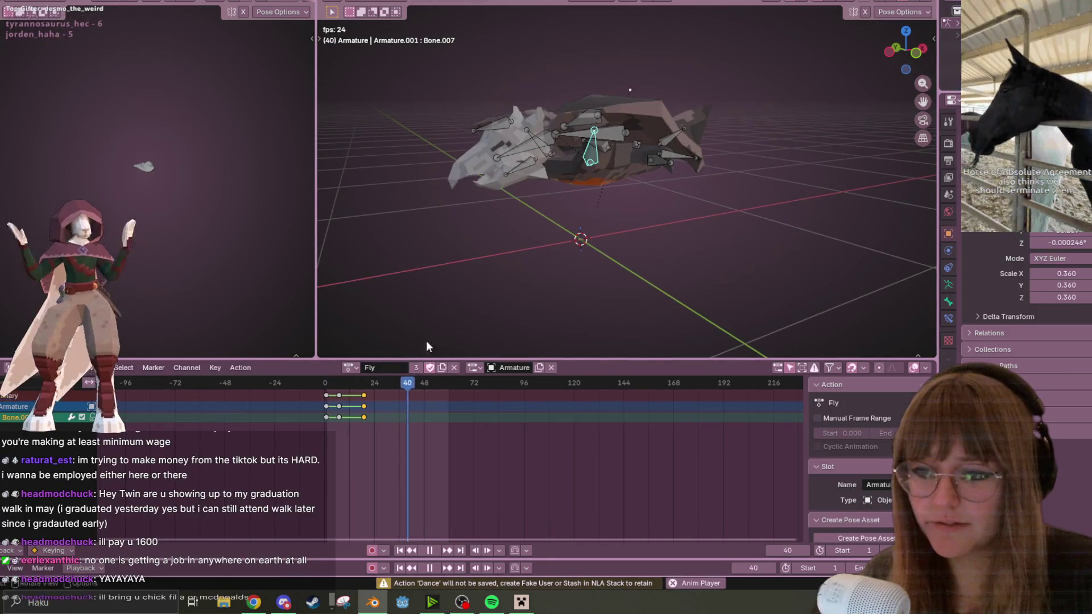
key(space)
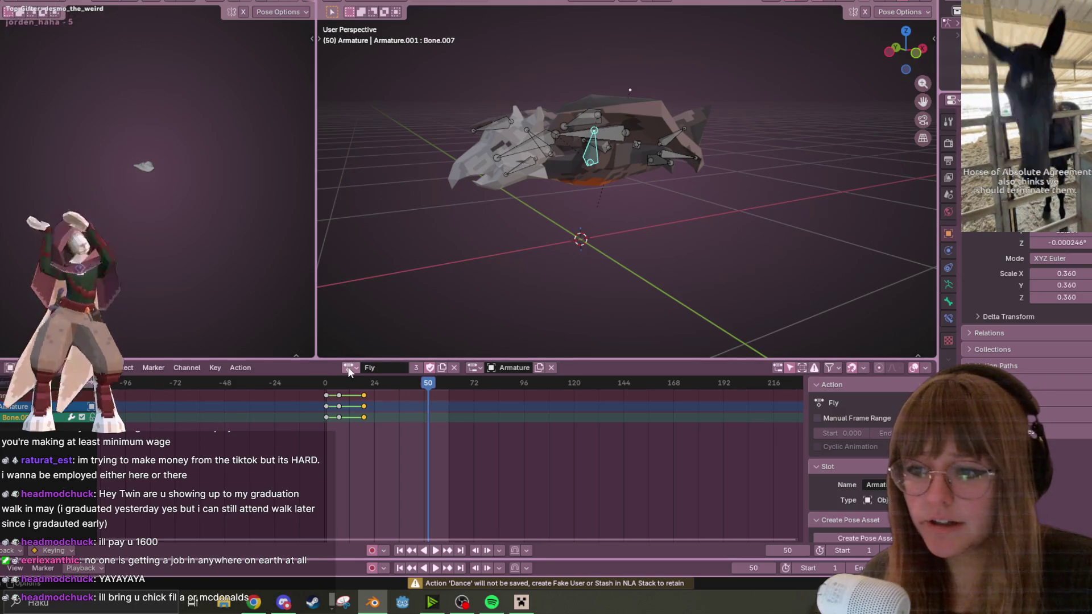
click(349, 367)
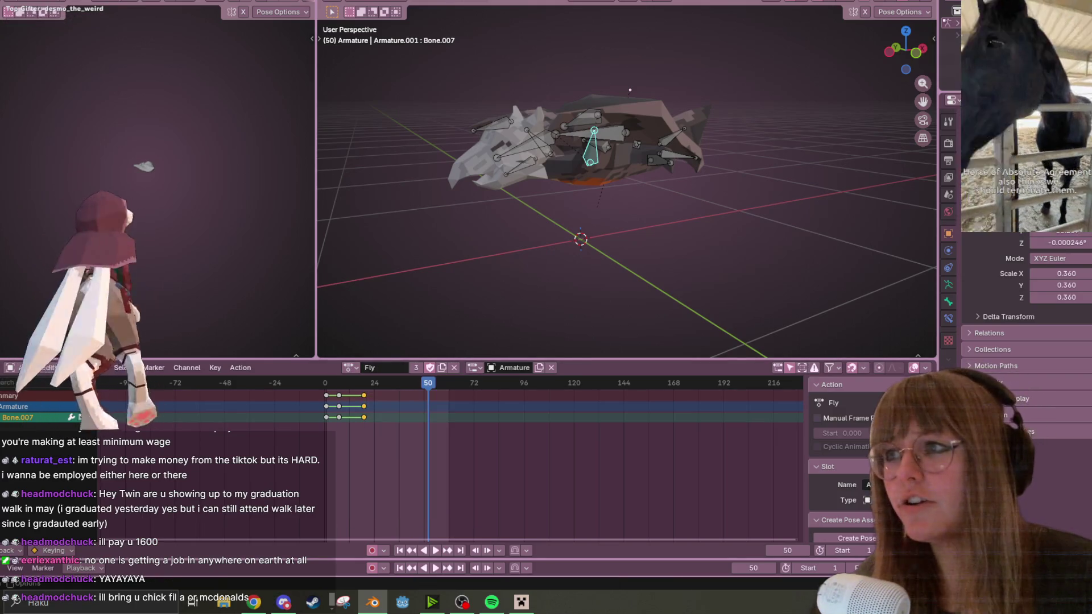
Step: Save the file as Nitrobat (1).blend
key(ctrl+Page_Up)
mouse_move(561, 112)
middle_down()
mouse_move(635, 129)
mouse_move(490, 232)
mouse_move(508, 158)
mouse_move(537, 115)
middle_up()
key(ctrl+s)
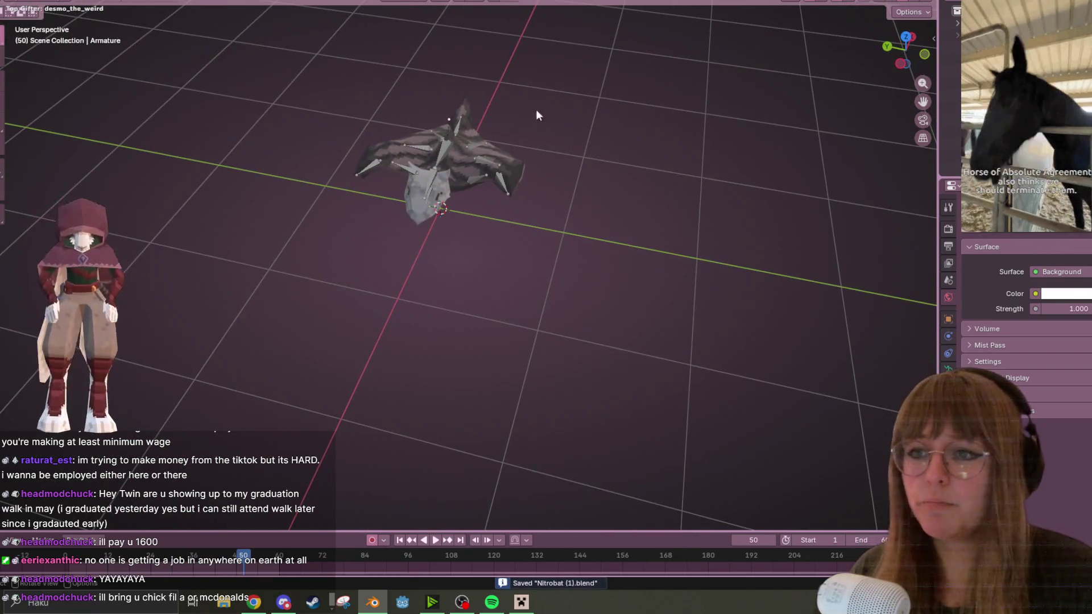
key(ctrl+Page_Down)
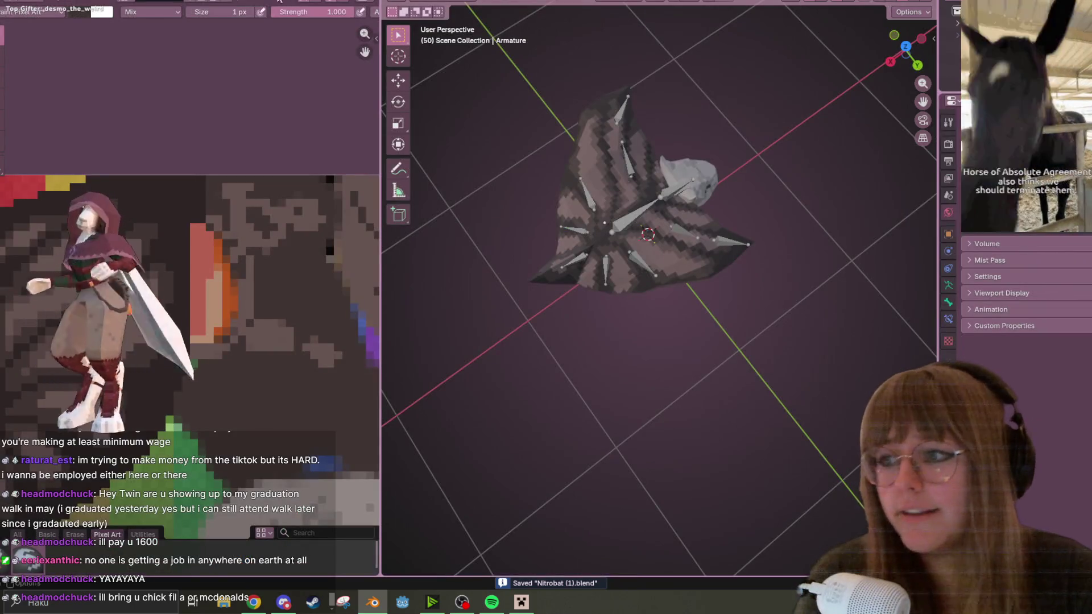
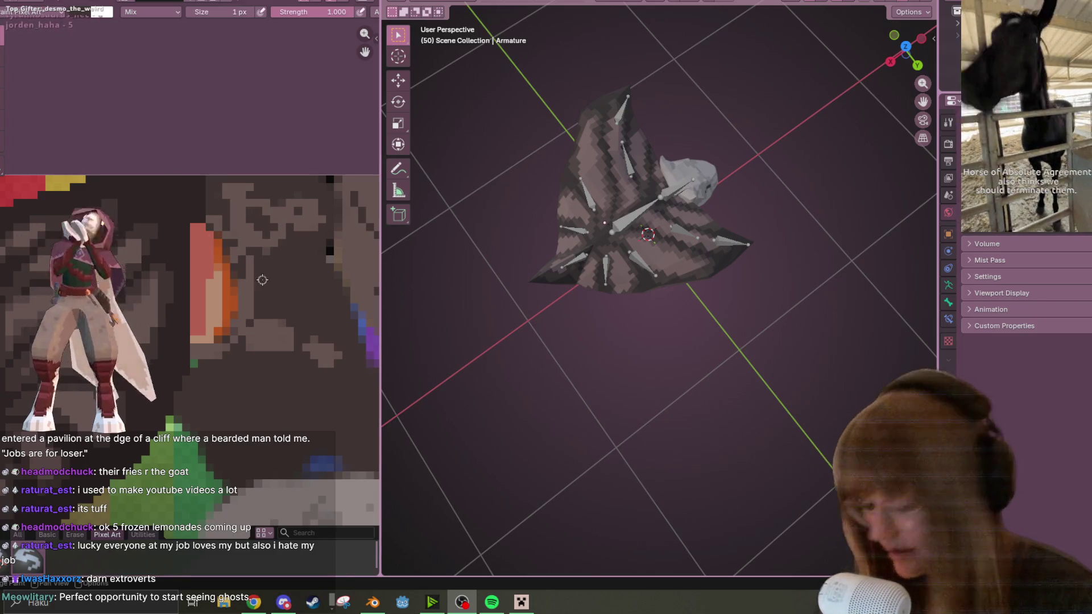
Step: Sample the tan colour from the texture and repaint pixels along the peach stripe
click(218, 295)
key(s)
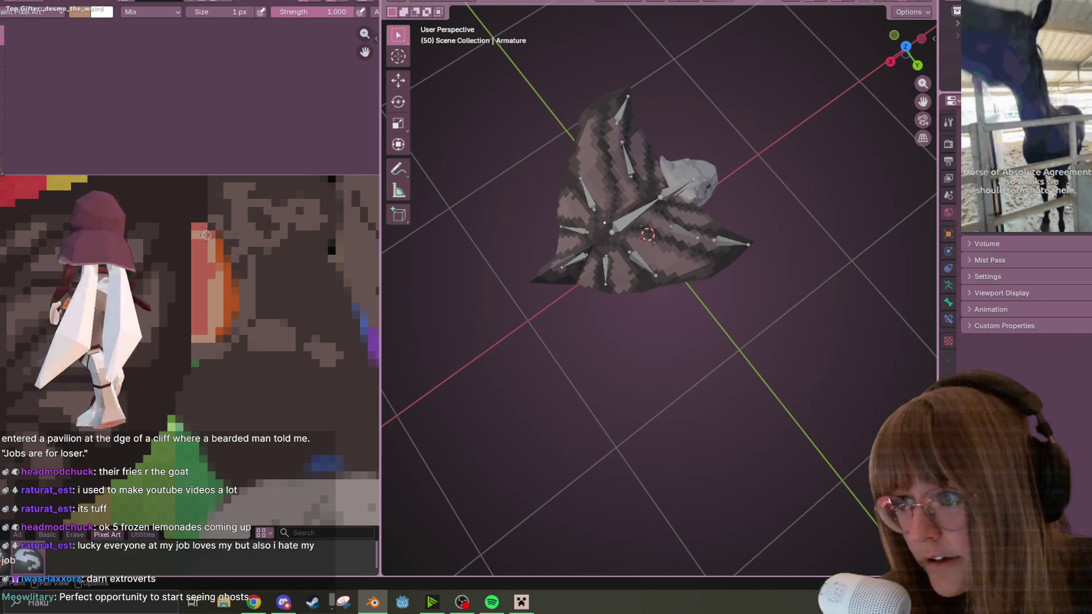
middle_drag(280, 258, 284, 229)
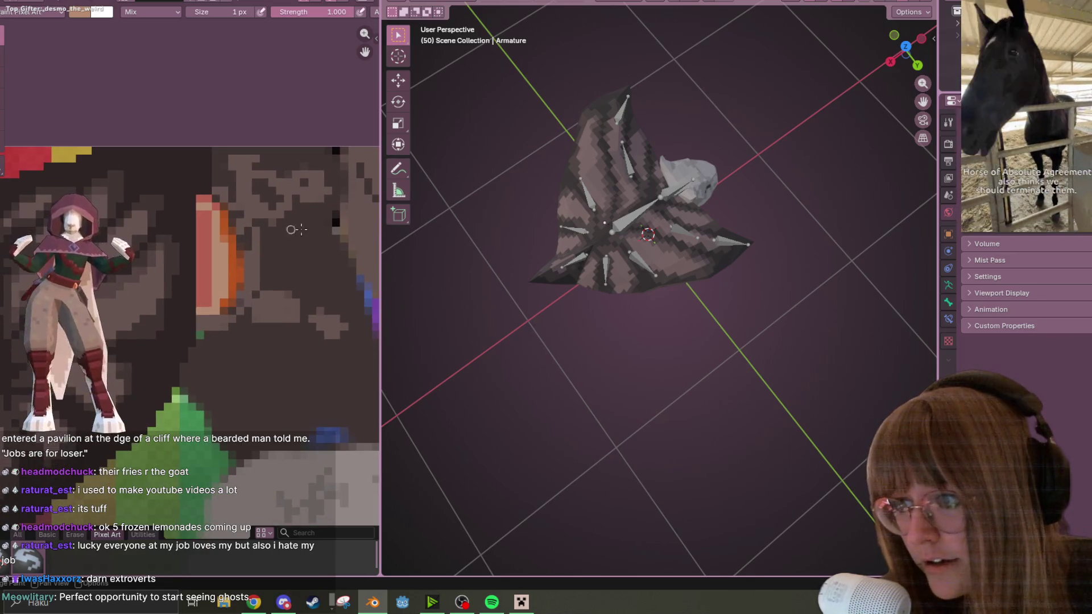
drag(207, 302, 217, 220)
mouse_move(569, 188)
middle_down()
mouse_move(588, 145)
mouse_move(597, 217)
mouse_move(615, 111)
mouse_move(625, 131)
middle_up()
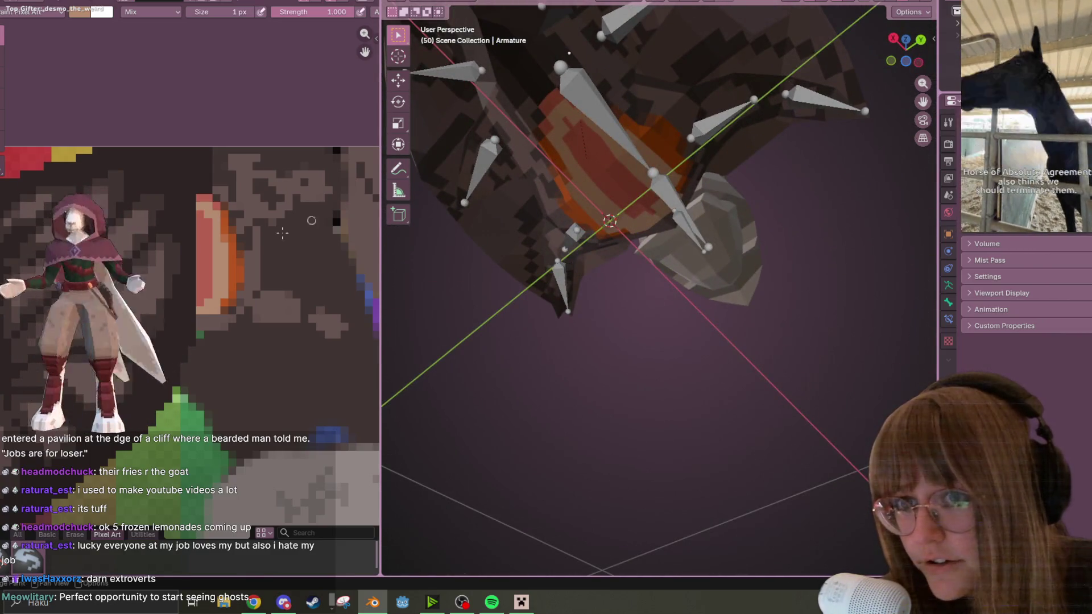
Step: Sample the salmon stripe colour, darken it to a deeper red, and paint a stroke up the stripe
middle_drag(197, 253, 236, 210)
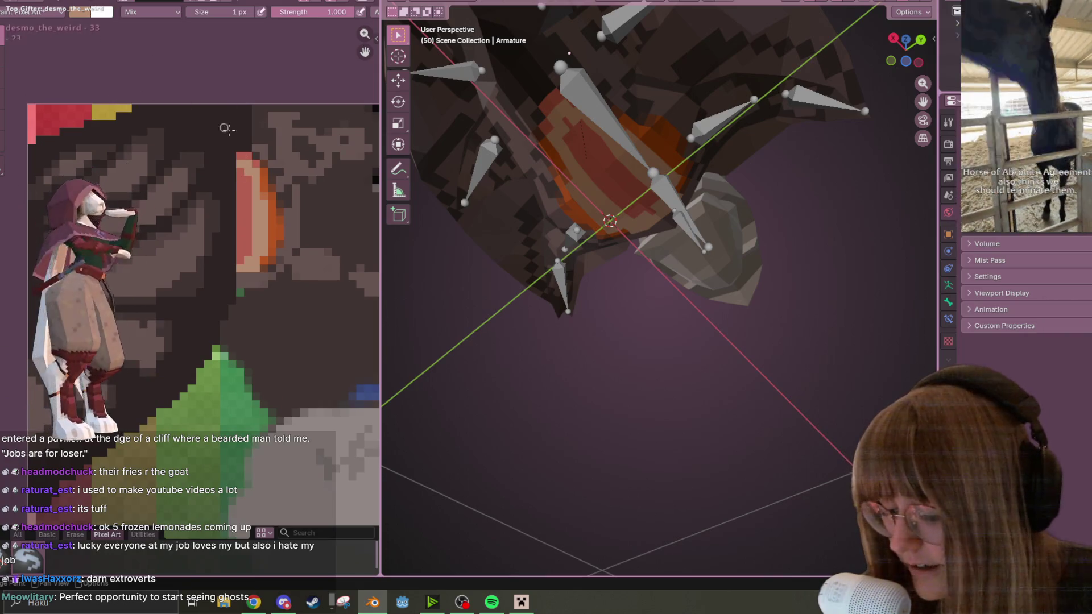
key(s)
click(256, 215)
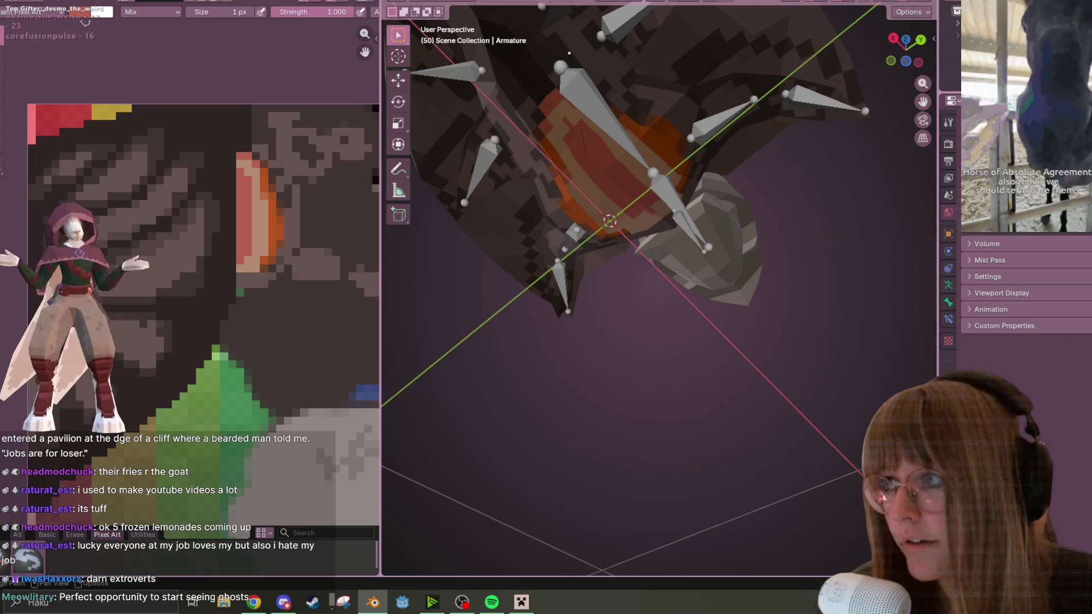
click(85, 11)
click(179, 67)
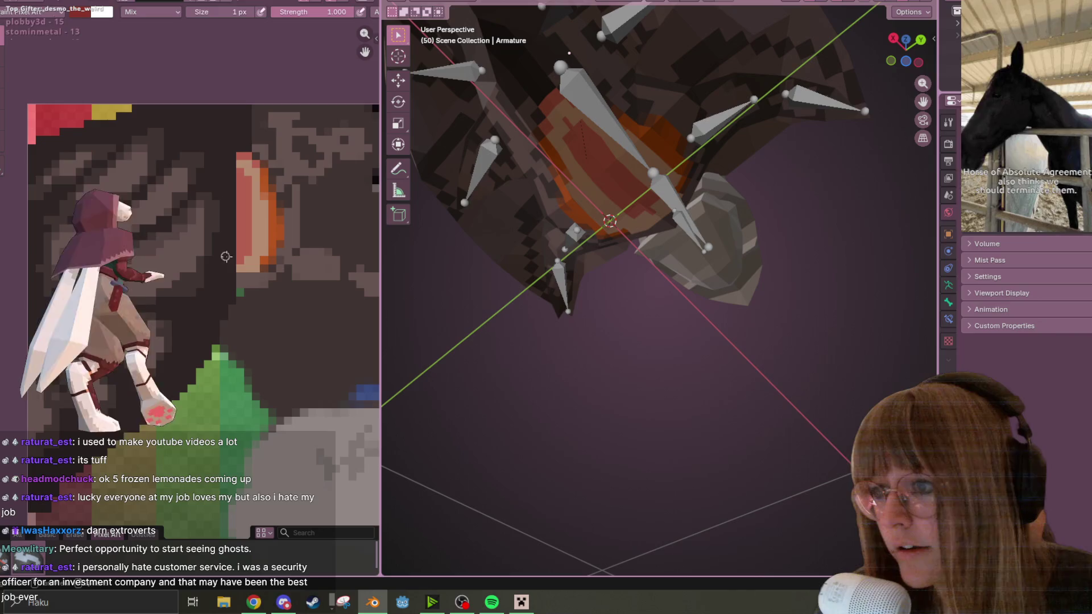
drag(237, 246, 246, 193)
Step: Orbit the viewport to check the painted cloak from low and high angles
middle_drag(571, 145, 586, 184)
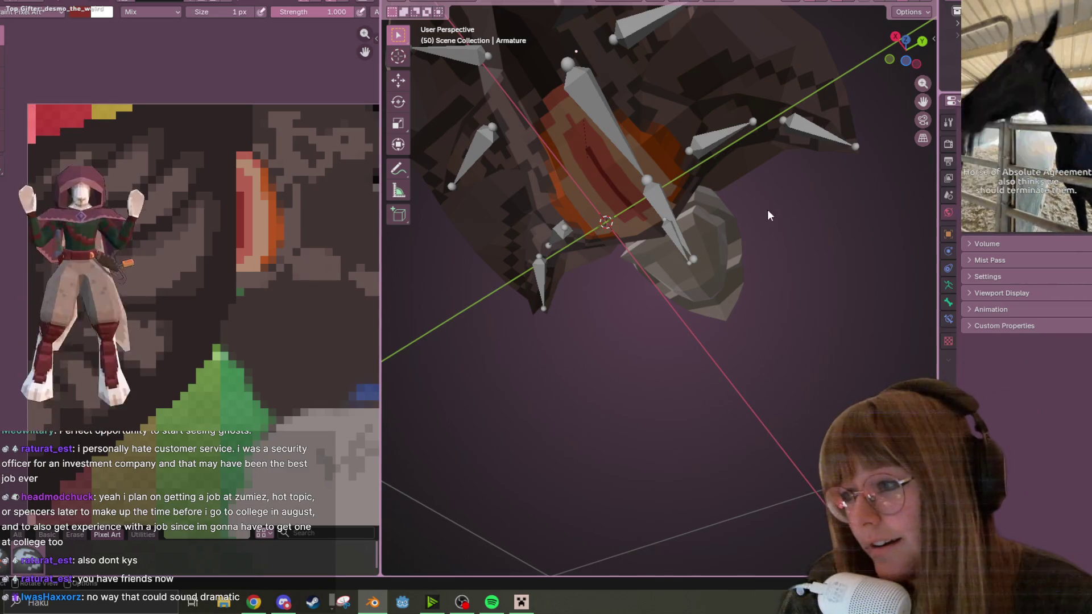
mouse_move(638, 148)
middle_down()
mouse_move(615, 94)
mouse_move(668, 207)
mouse_move(602, 253)
mouse_move(569, 178)
middle_up()
middle_drag(623, 47, 628, 118)
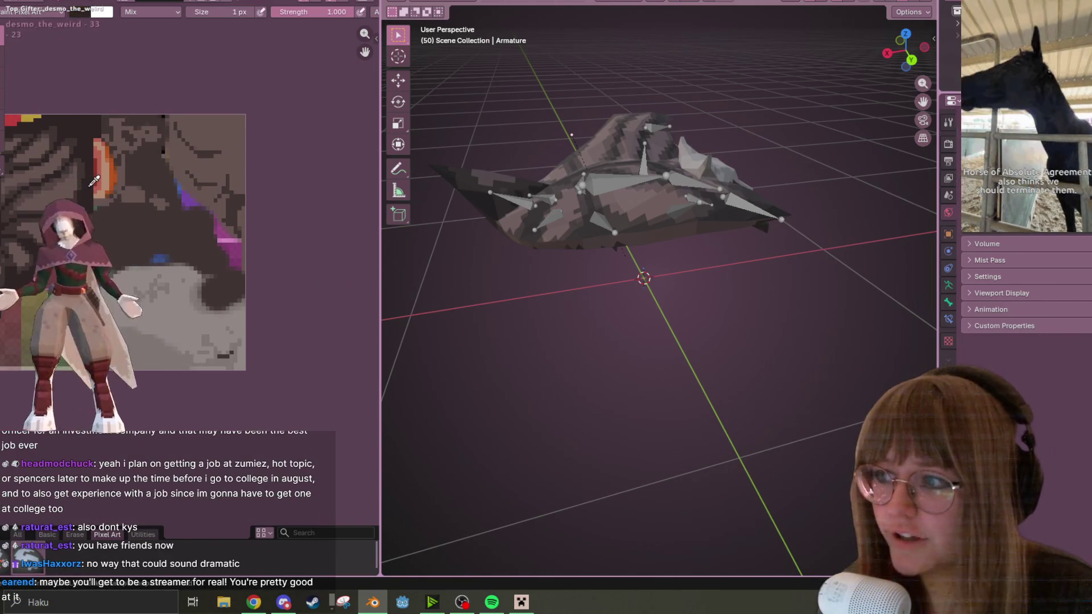
Step: Set the brush size to 5 px and paint a dark vertical stroke on the texture
click(239, 14)
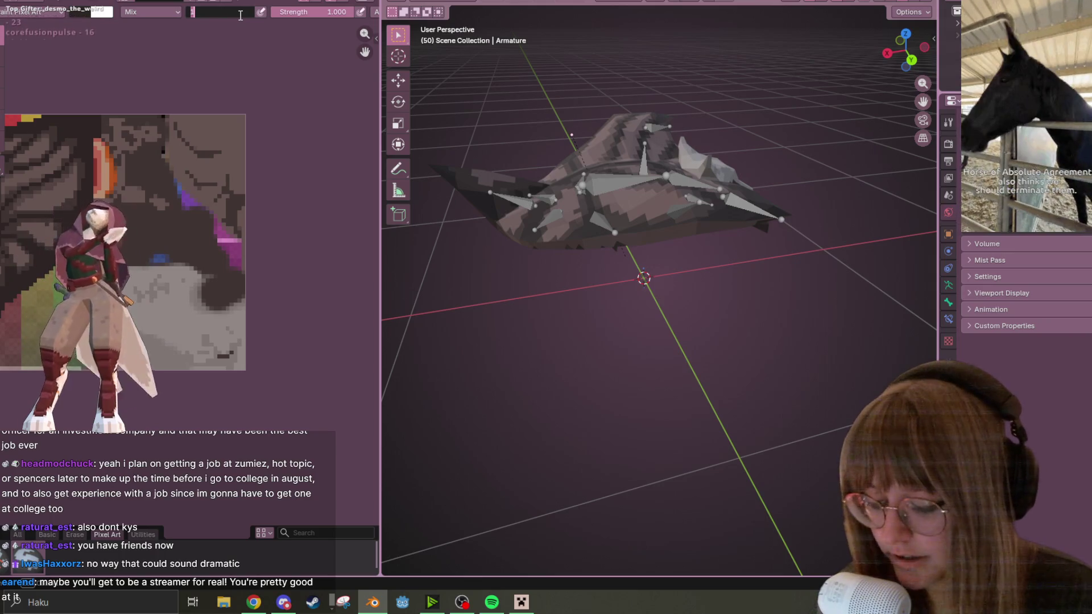
text(5)
key(Return)
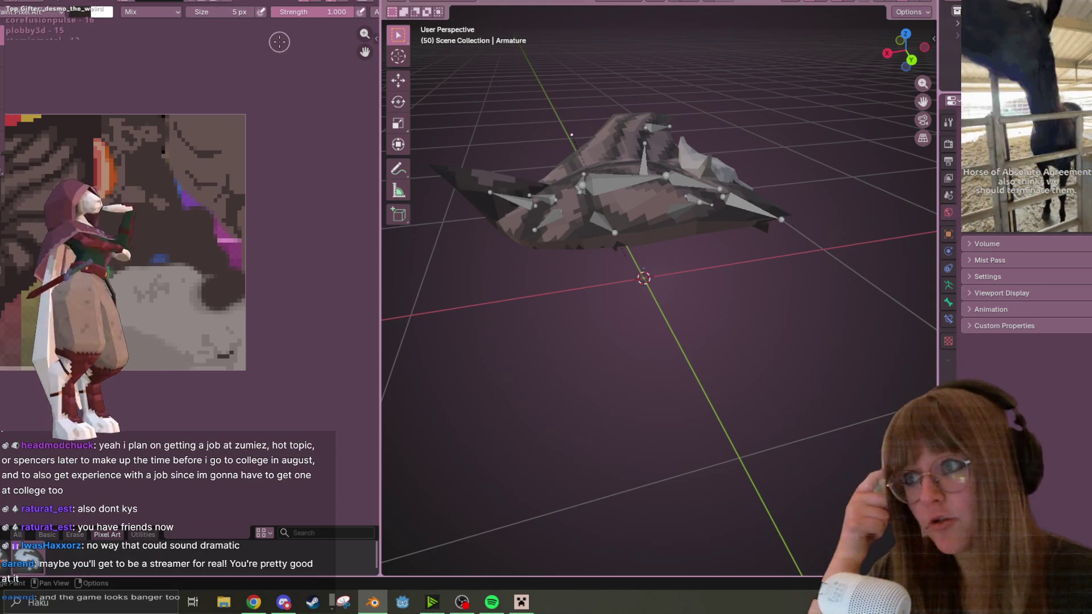
middle_drag(720, 172, 628, 205)
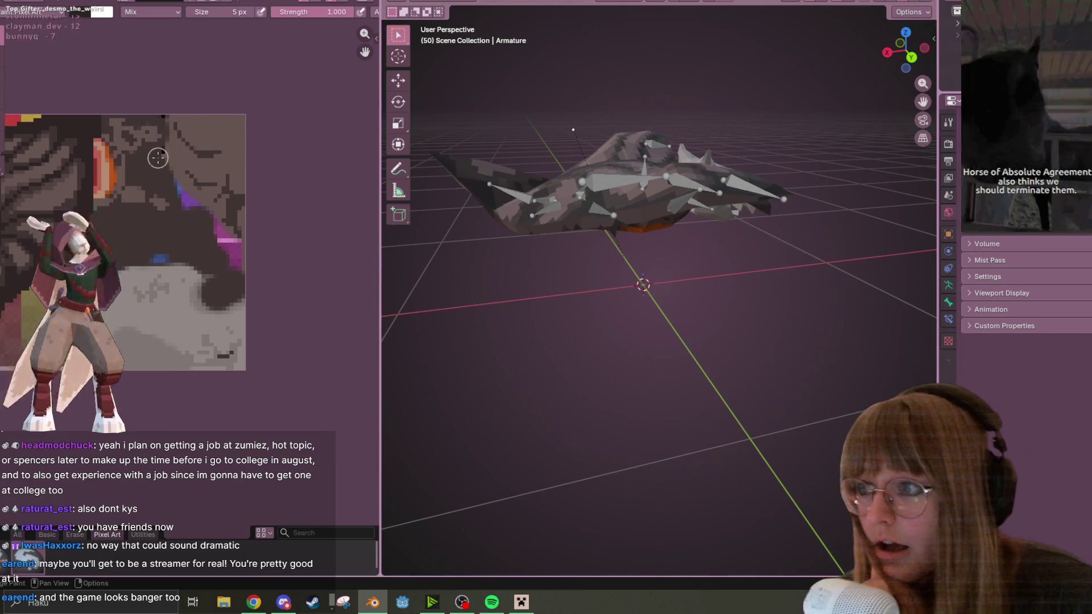
mouse_move(176, 116)
mouse_down()
mouse_move(170, 151)
mouse_move(210, 172)
mouse_up()
Step: Paint dark over the purple line and orbit around the cloak to check the result
middle_drag(614, 170, 585, 108)
drag(177, 169, 216, 211)
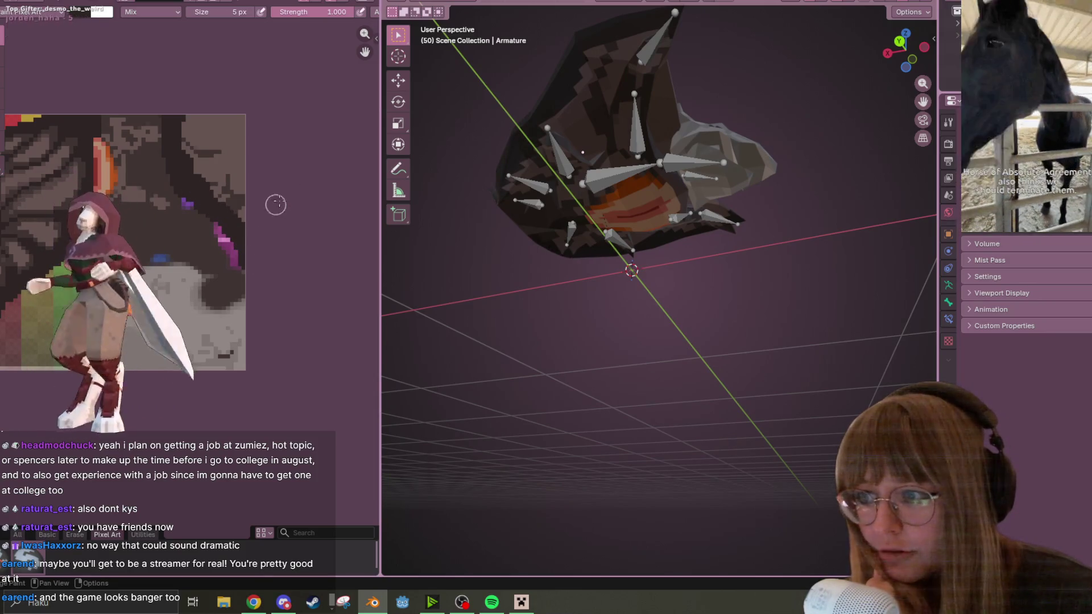
mouse_move(625, 102)
middle_down()
mouse_move(661, 132)
mouse_move(762, 176)
mouse_move(756, 187)
middle_up()
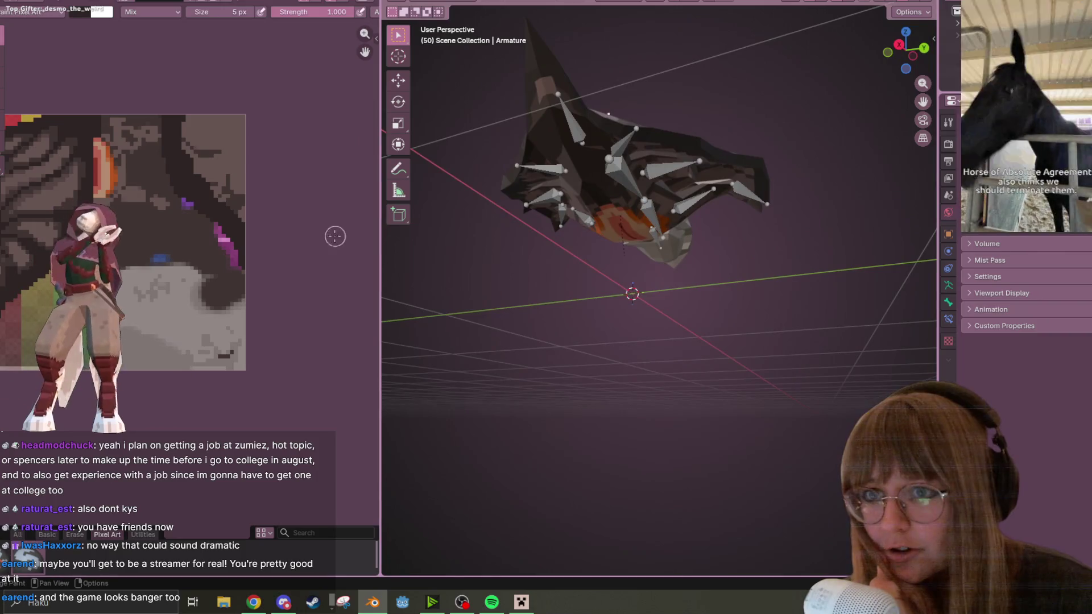
scroll(490, 138, up, 2)
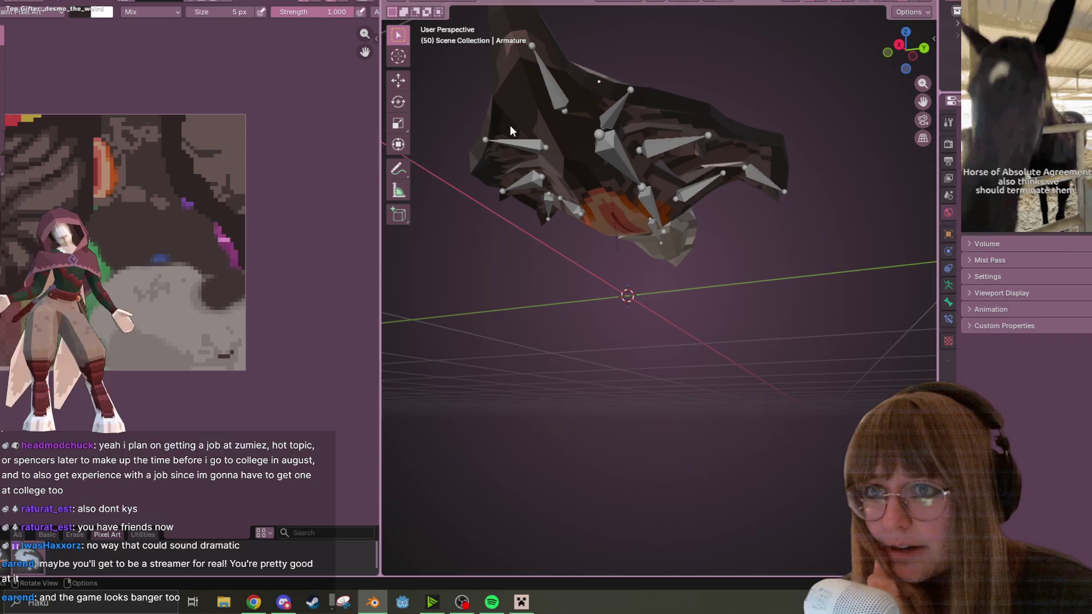
mouse_move(614, 142)
middle_down()
mouse_move(646, 190)
mouse_move(591, 236)
mouse_move(628, 124)
mouse_move(605, 102)
middle_up()
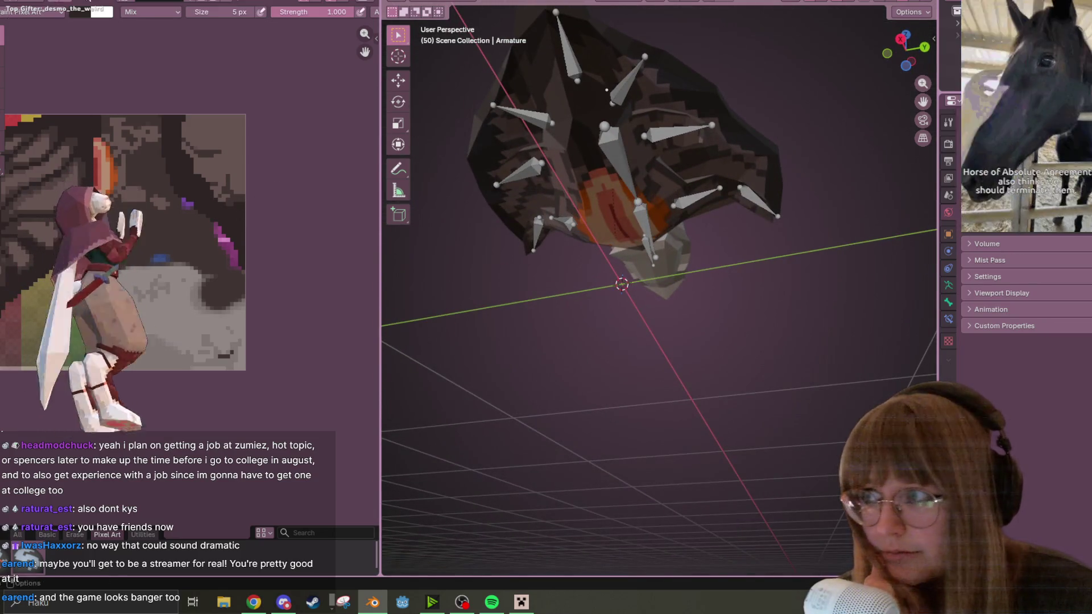
click(241, 13)
text(2)
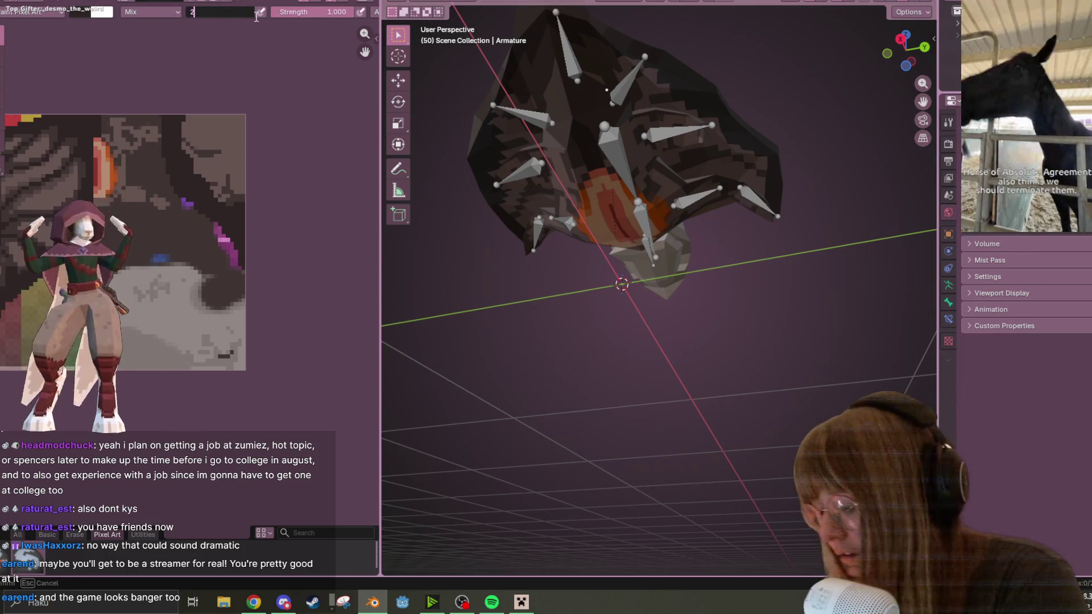
Step: Apply a 2 px brush size, then pan the texture and orbit to inspect the cloak
key(Return)
scroll(182, 161, up, 2)
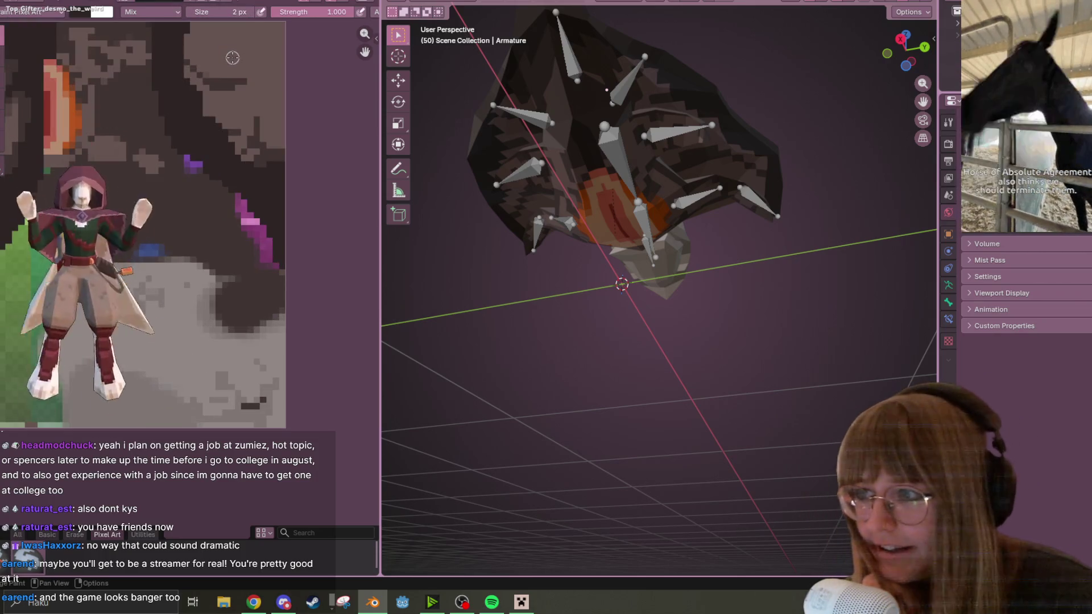
middle_drag(182, 160, 174, 178)
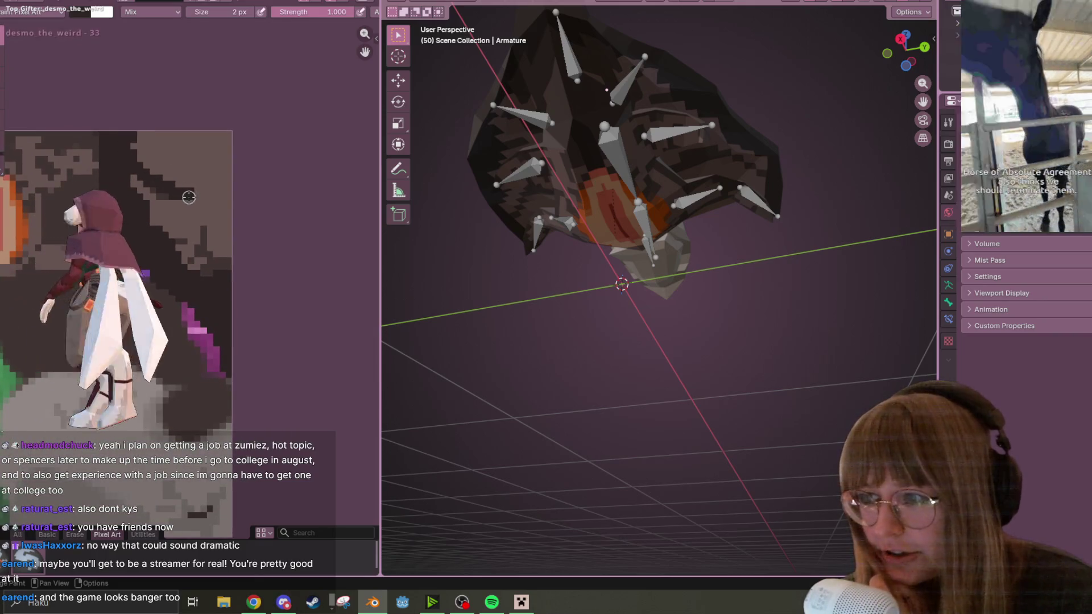
middle_drag(541, 175, 540, 119)
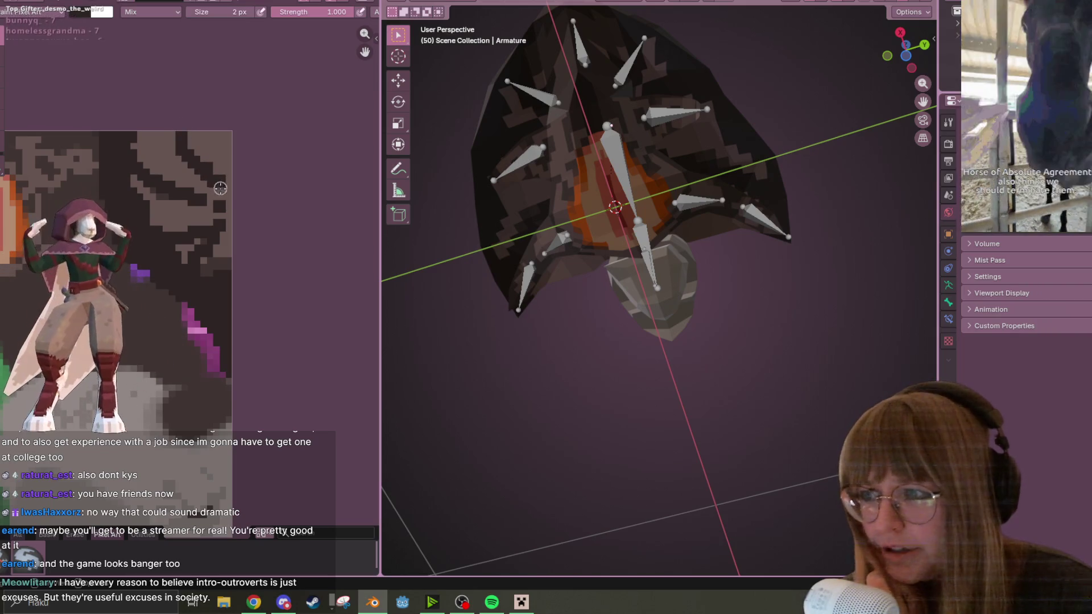
mouse_move(480, 188)
middle_down()
mouse_move(635, 159)
mouse_move(544, 202)
middle_up()
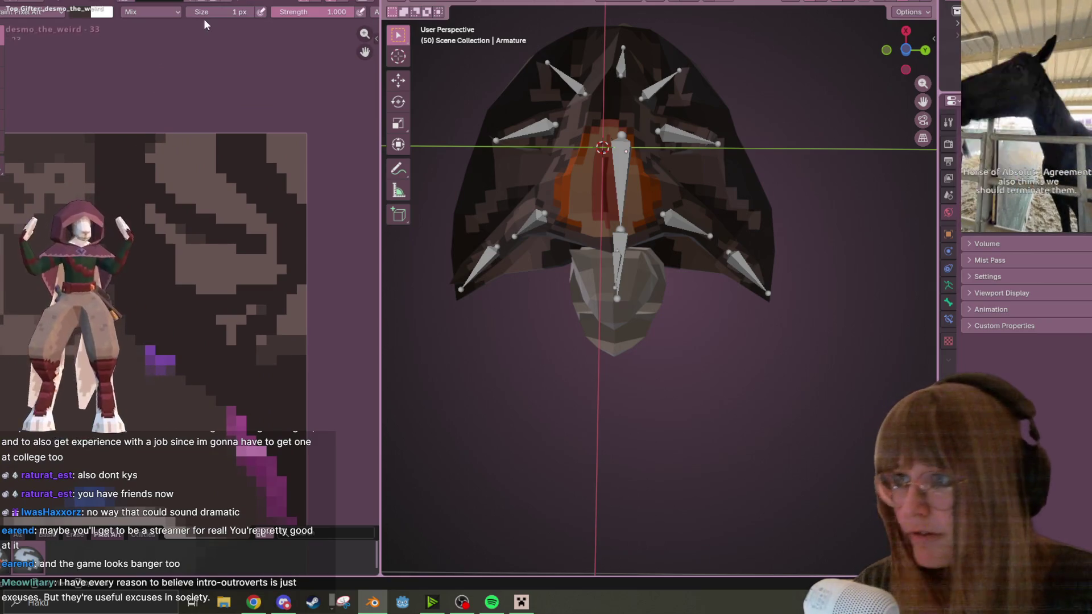
Step: Set the texture brush size to 2 px
click(223, 11)
text(3)
key(BackSpace)
text(2)
key(Return)
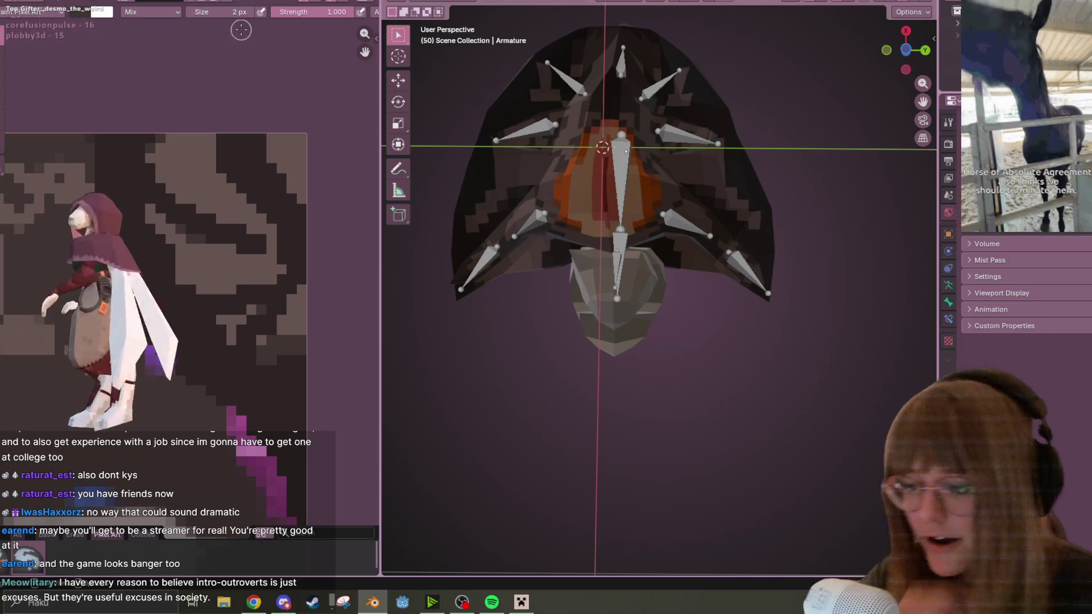
Step: Switch to the Airbrush from the Basic brushes and spray dark shading onto the texture
click(48, 535)
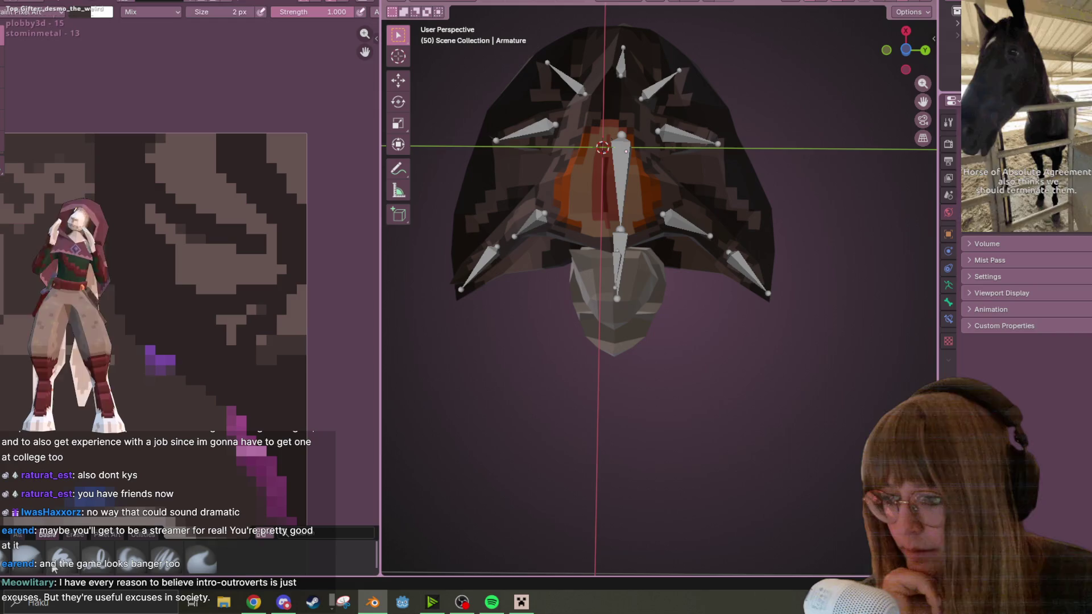
click(69, 556)
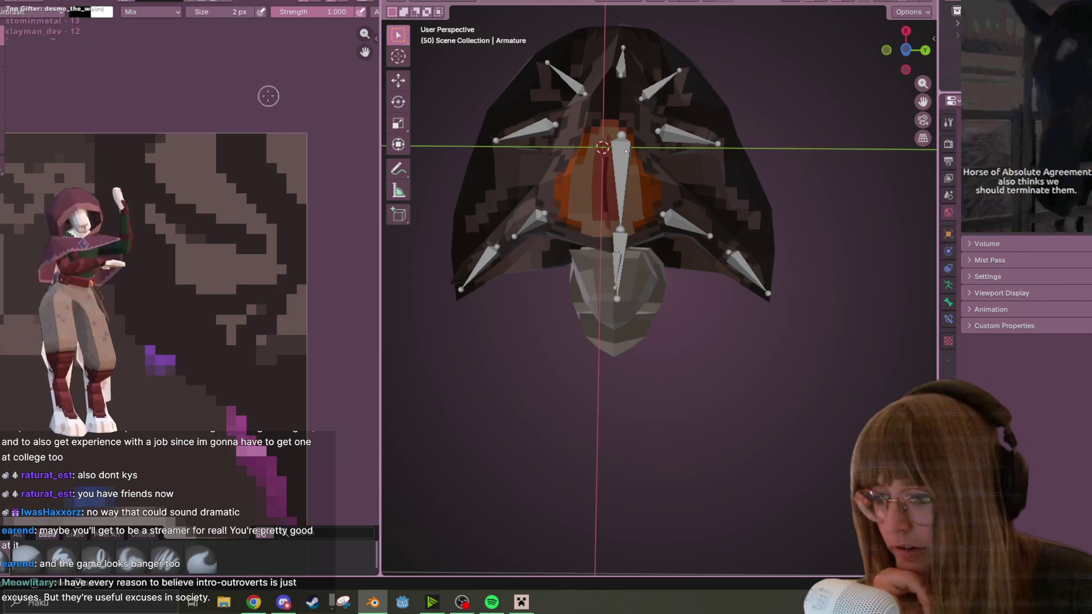
mouse_move(162, 135)
mouse_down()
mouse_move(158, 170)
mouse_move(149, 136)
mouse_up()
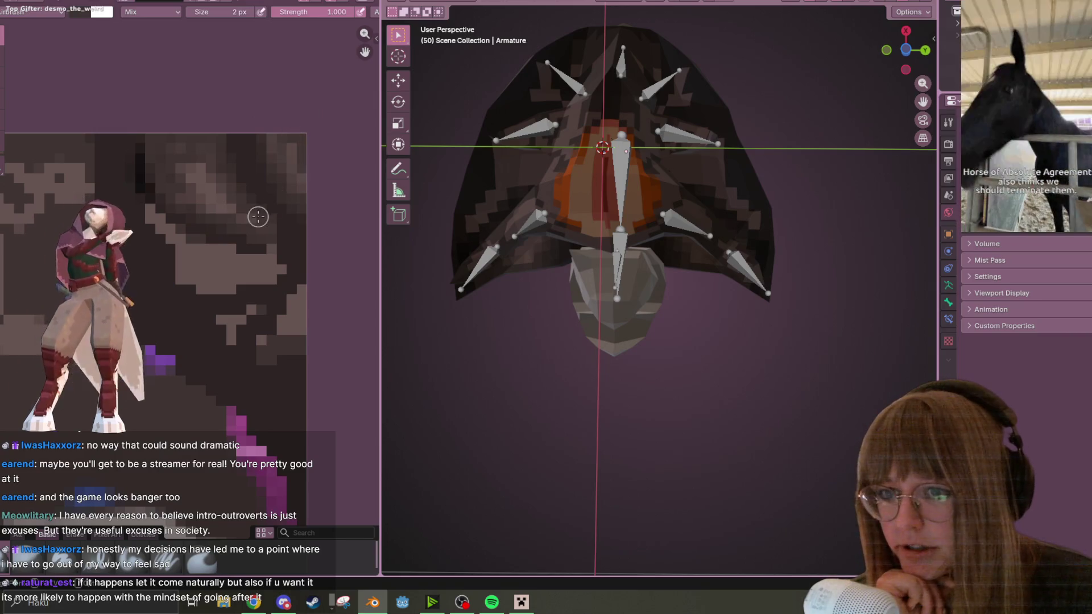
middle_drag(257, 216, 285, 127)
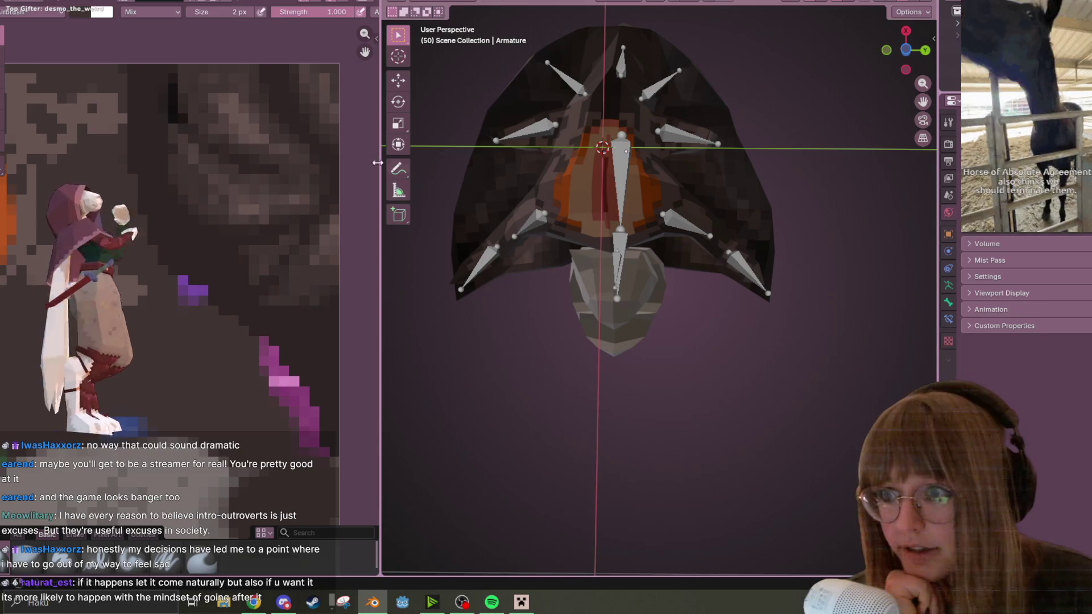
shift+scroll(288, 209, up, 2)
ctrl+scroll(233, 162, left, 1)
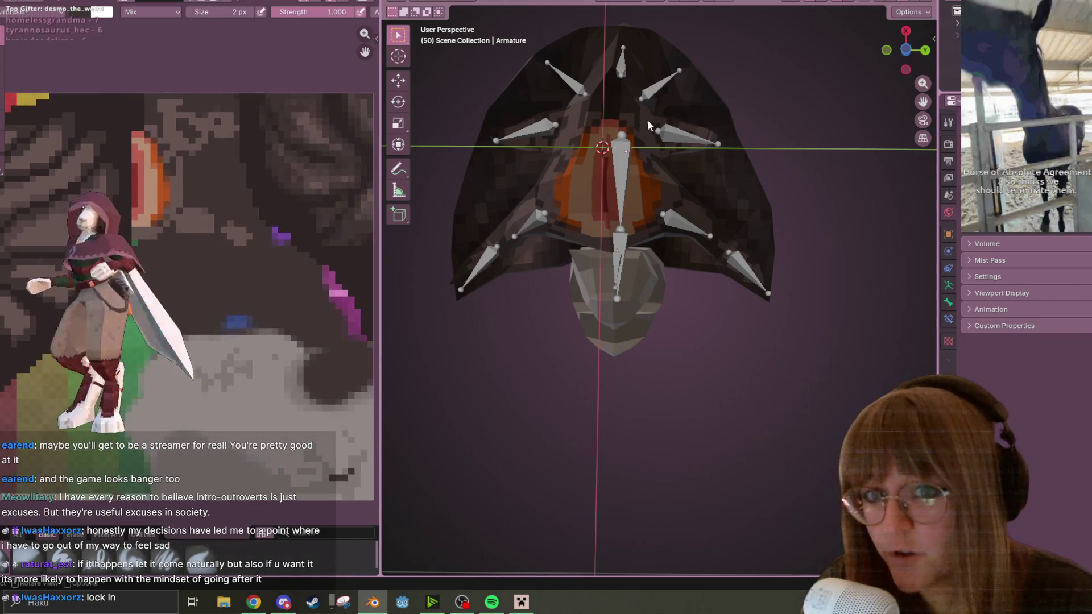
middle_drag(647, 119, 659, 128)
mouse_move(548, 129)
middle_down()
mouse_move(556, 179)
mouse_move(563, 142)
middle_up()
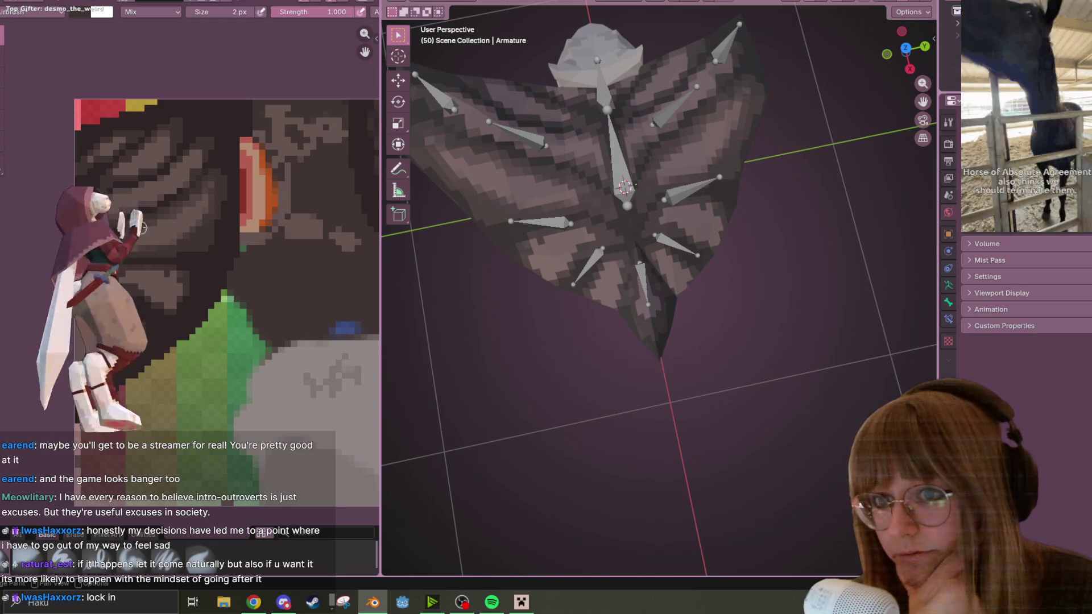
mouse_move(168, 225)
middle_down()
mouse_move(227, 227)
mouse_move(214, 217)
middle_up()
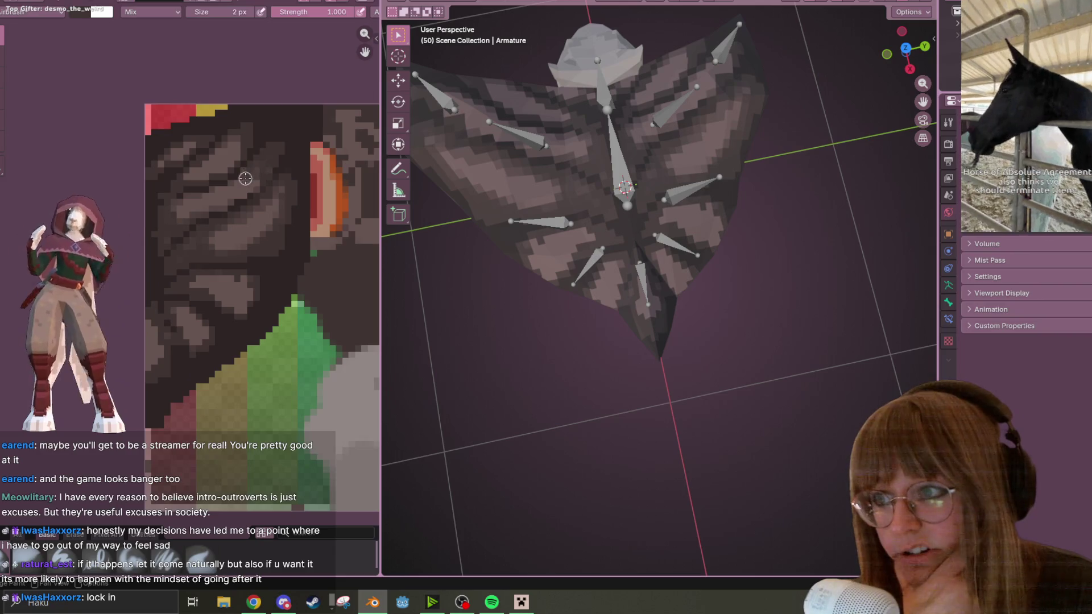
middle_drag(245, 163, 281, 171)
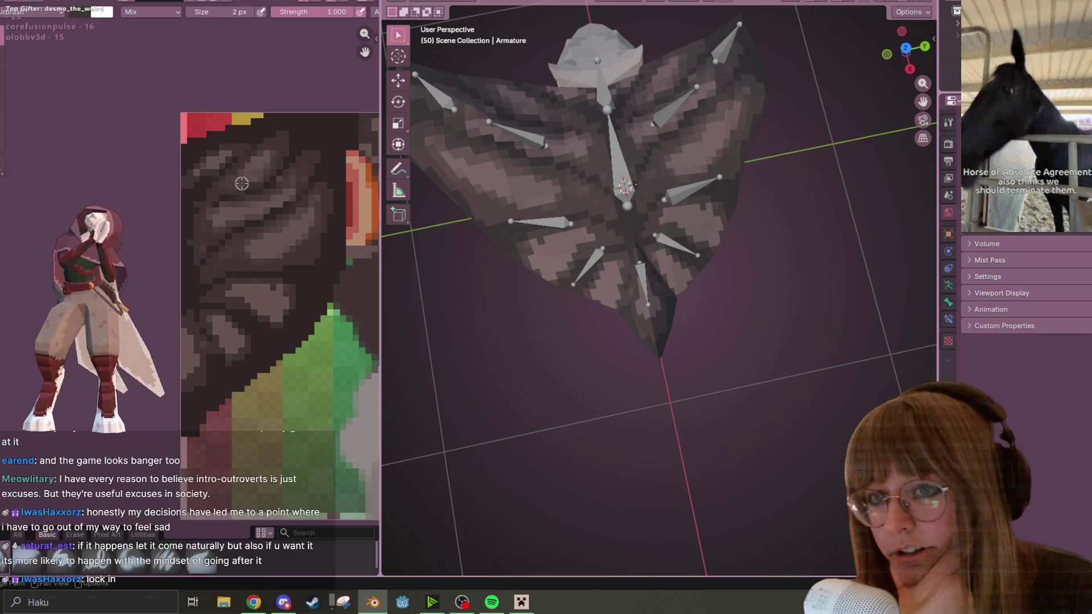
middle_drag(244, 176, 281, 215)
middle_drag(585, 170, 588, 191)
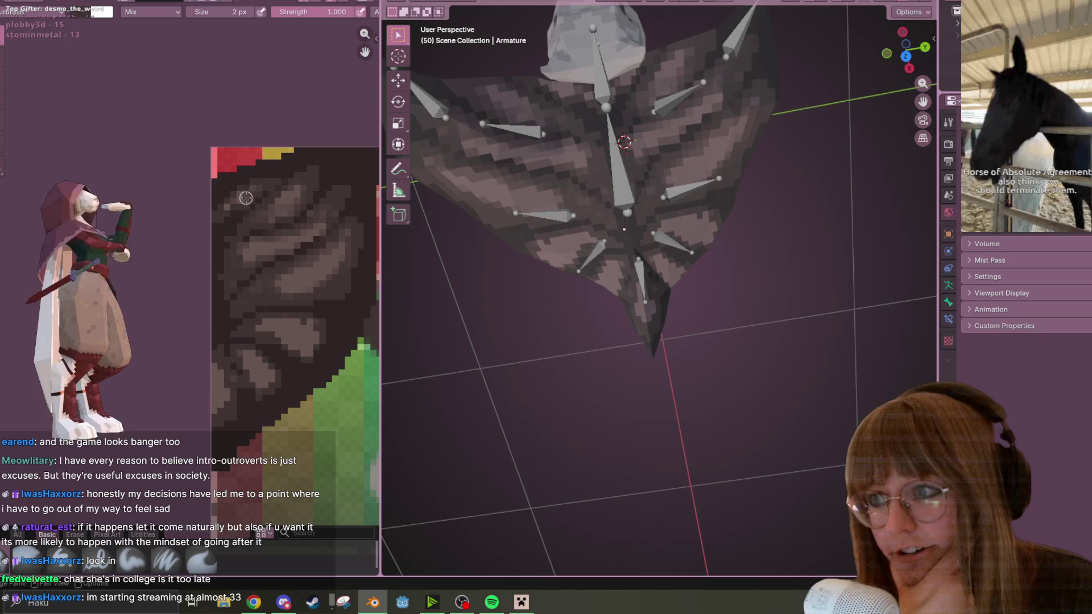
scroll(287, 273, up, 1)
mouse_move(287, 273)
middle_down()
mouse_move(135, 227)
mouse_move(159, 250)
mouse_move(187, 198)
middle_up()
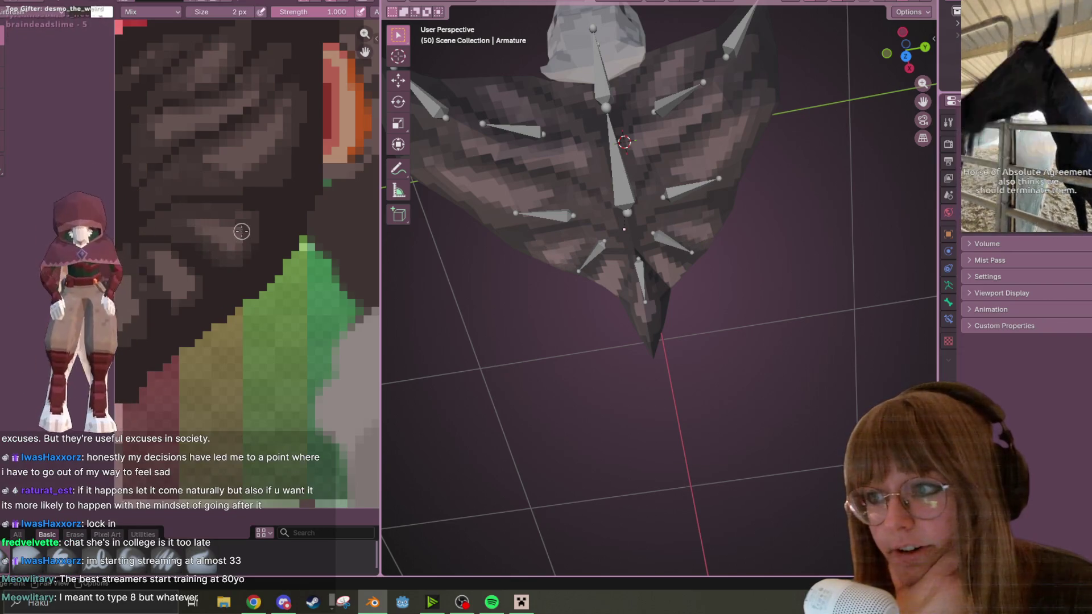
middle_drag(198, 255, 225, 193)
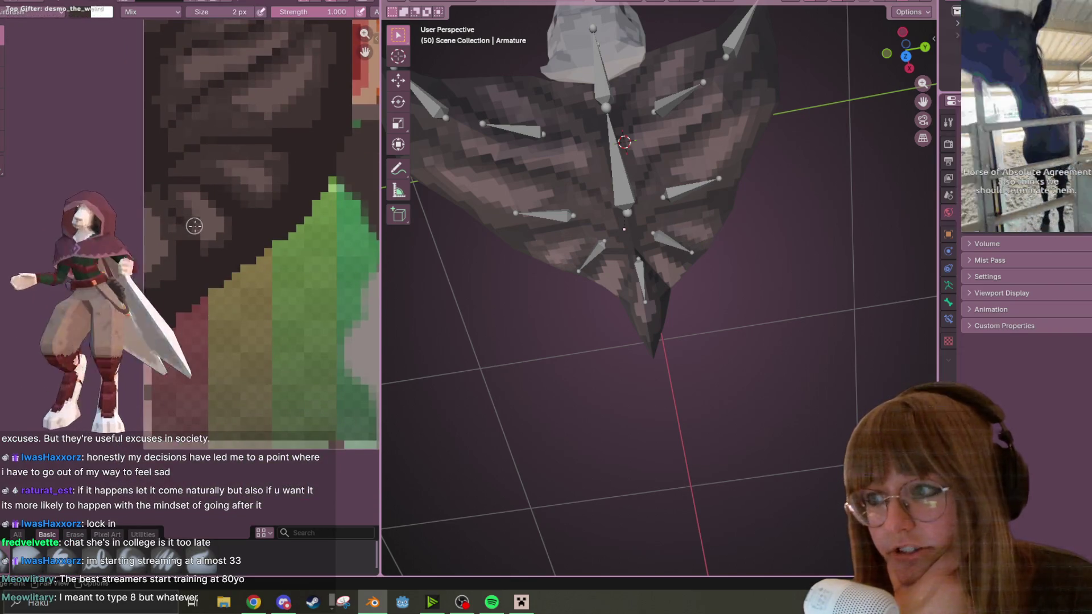
middle_drag(209, 193, 240, 179)
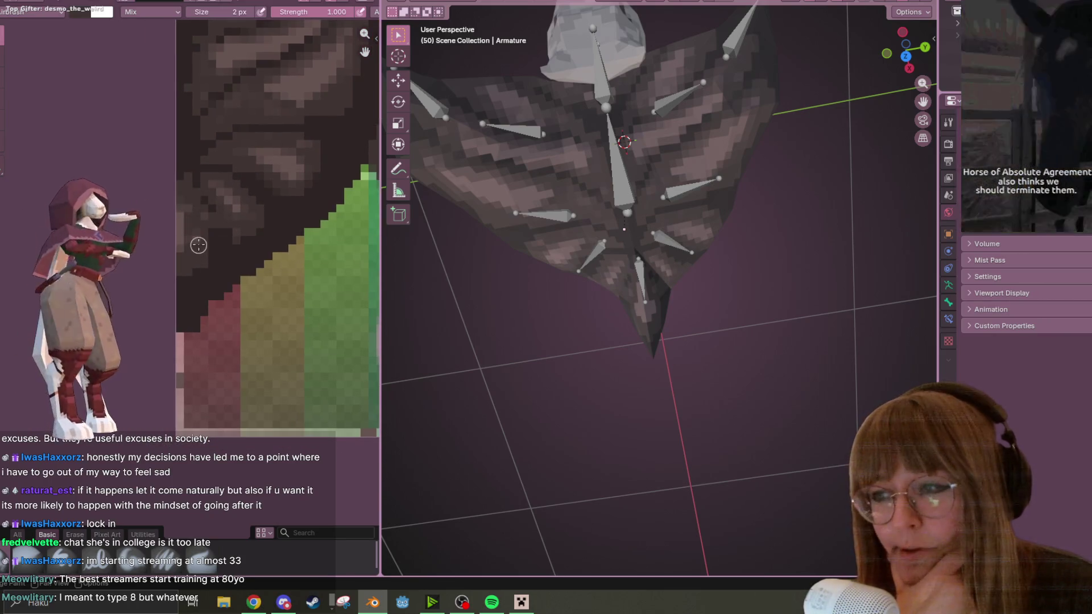
mouse_move(529, 142)
middle_down()
mouse_move(496, 162)
mouse_move(685, 197)
mouse_move(650, 101)
mouse_move(565, 180)
mouse_move(500, 170)
middle_up()
mouse_move(260, 130)
middle_down()
mouse_move(187, 261)
mouse_move(142, 267)
middle_up()
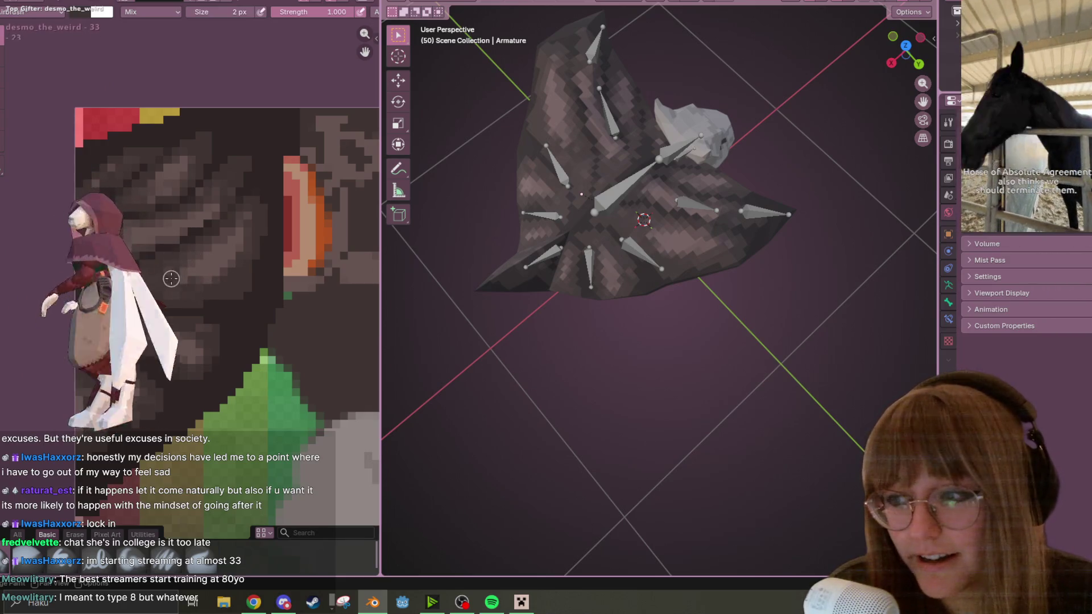
mouse_move(239, 193)
middle_down()
mouse_move(292, 207)
mouse_move(202, 178)
middle_up()
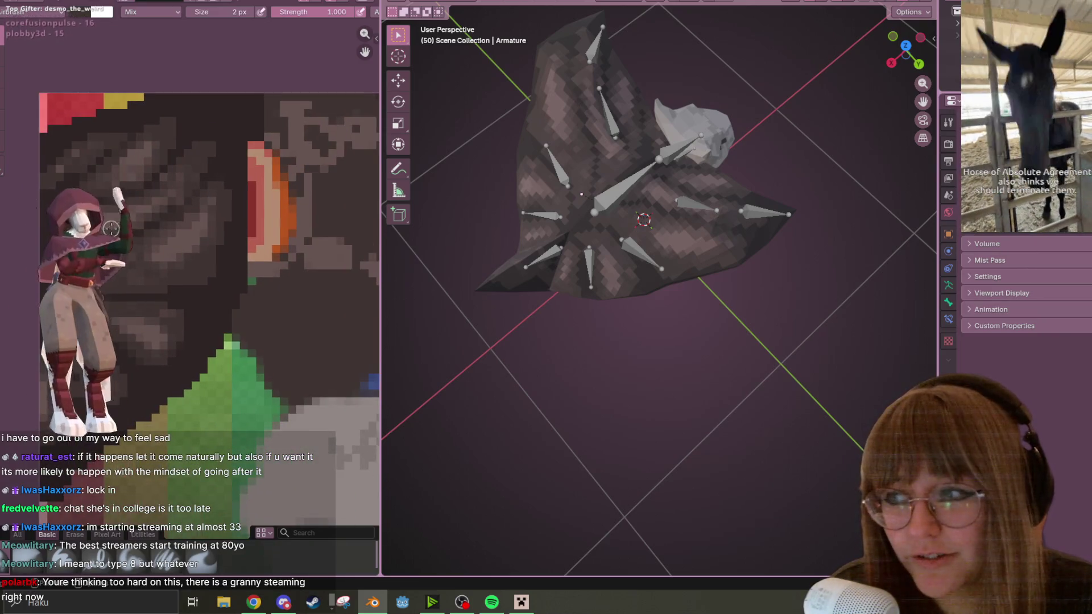
scroll(250, 198, down, 1)
mouse_move(499, 206)
middle_down()
mouse_move(569, 302)
mouse_move(643, 166)
mouse_move(566, 268)
mouse_move(647, 114)
mouse_move(783, 123)
mouse_move(762, 137)
middle_up()
scroll(322, 171, up, 2)
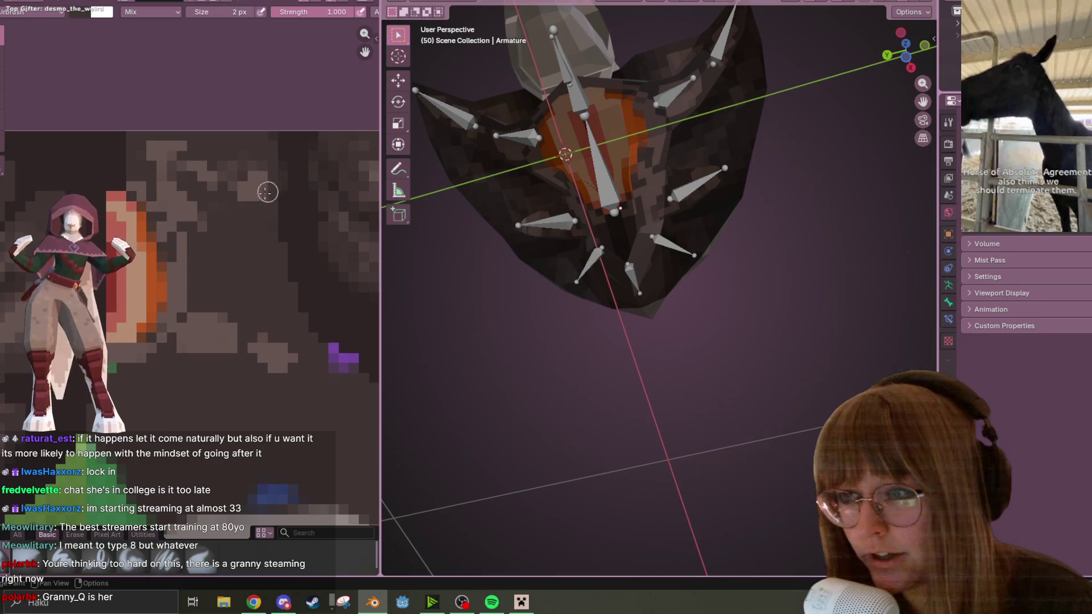
Step: Paint dark pixels along the orange patch's edges and over part of the light grey area
middle_drag(226, 195, 258, 196)
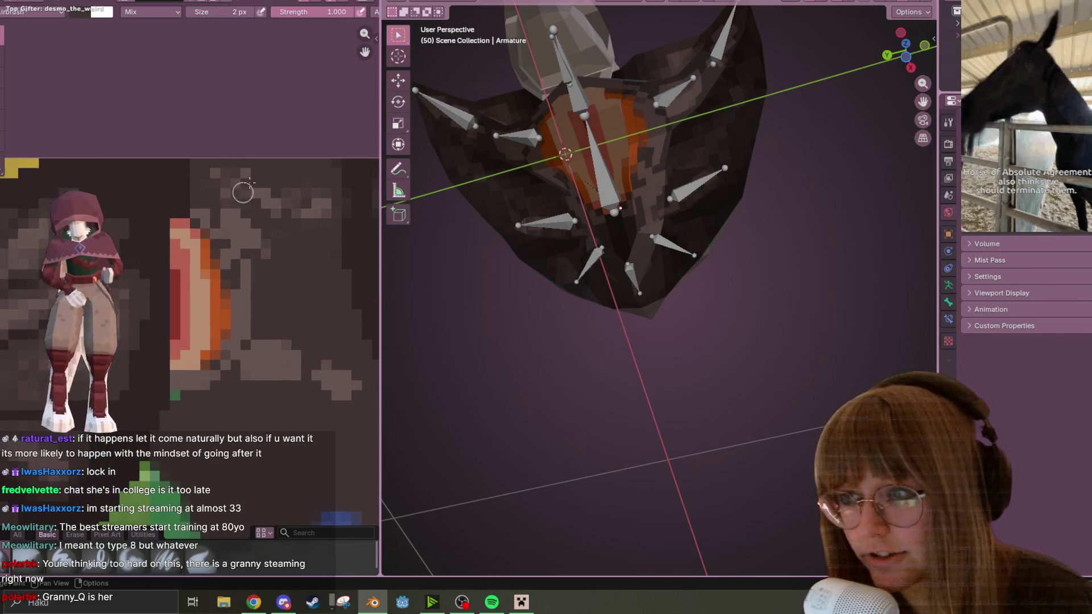
mouse_move(209, 224)
mouse_down()
mouse_move(227, 244)
mouse_move(215, 365)
mouse_move(181, 389)
mouse_up()
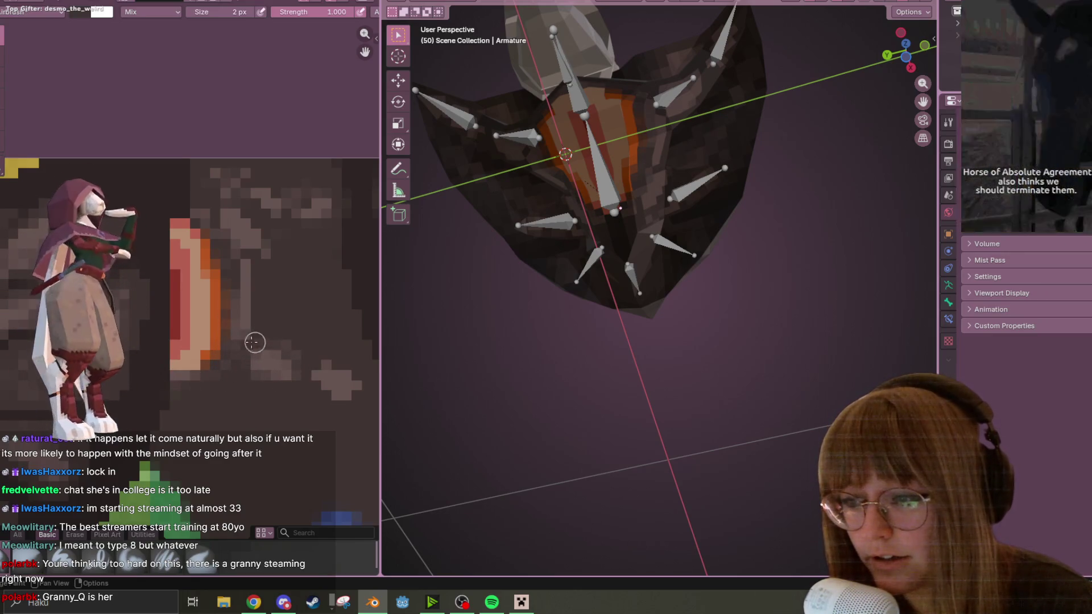
mouse_move(305, 364)
mouse_down()
mouse_move(343, 398)
mouse_move(327, 352)
mouse_up()
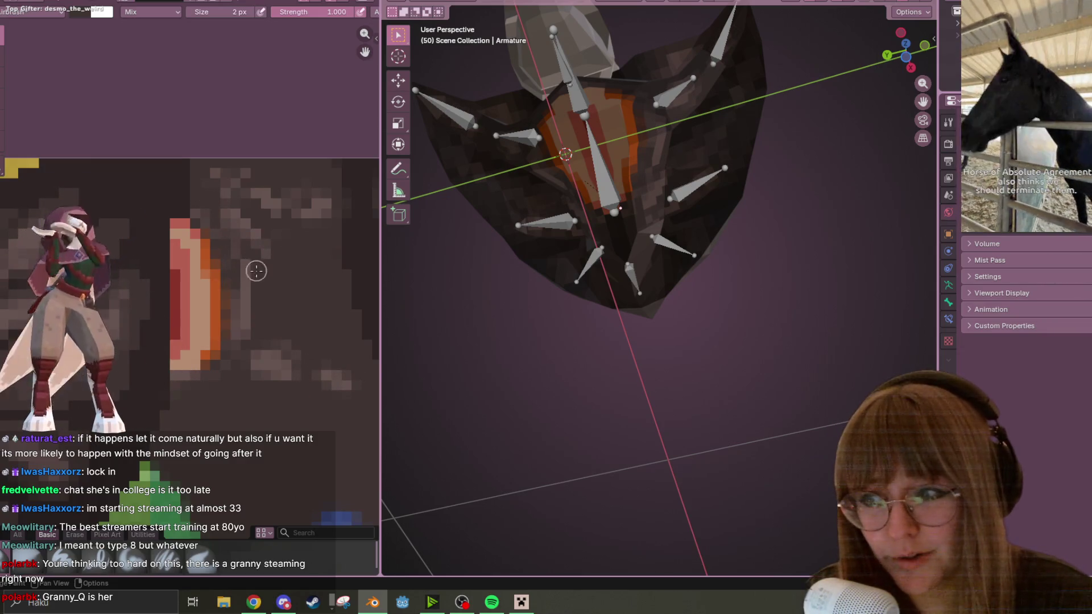
mouse_move(597, 114)
middle_down()
mouse_move(629, 101)
mouse_move(705, 175)
mouse_move(729, 128)
mouse_move(713, 247)
mouse_move(724, 338)
mouse_move(724, 328)
mouse_move(654, 380)
mouse_move(393, 290)
mouse_move(360, 225)
middle_up()
middle_drag(165, 165, 224, 151)
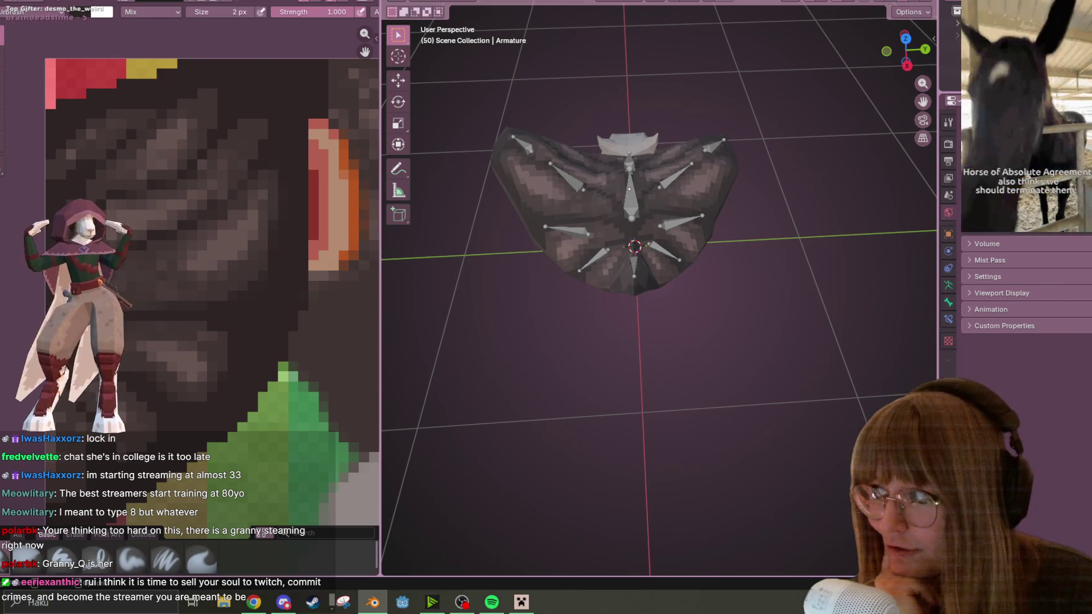
middle_drag(113, 243, 124, 271)
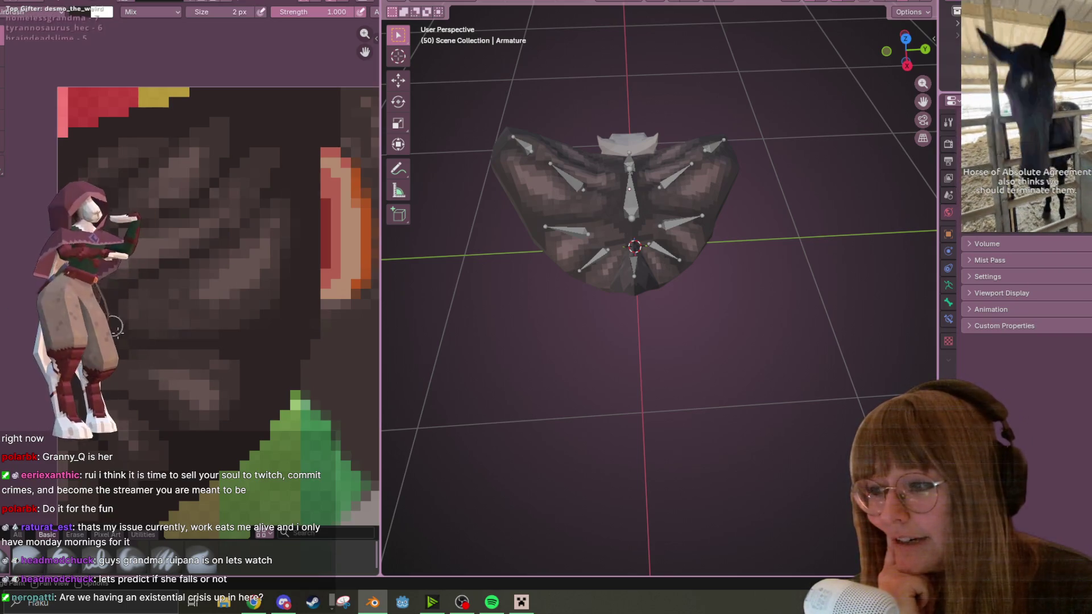
middle_drag(112, 326, 142, 281)
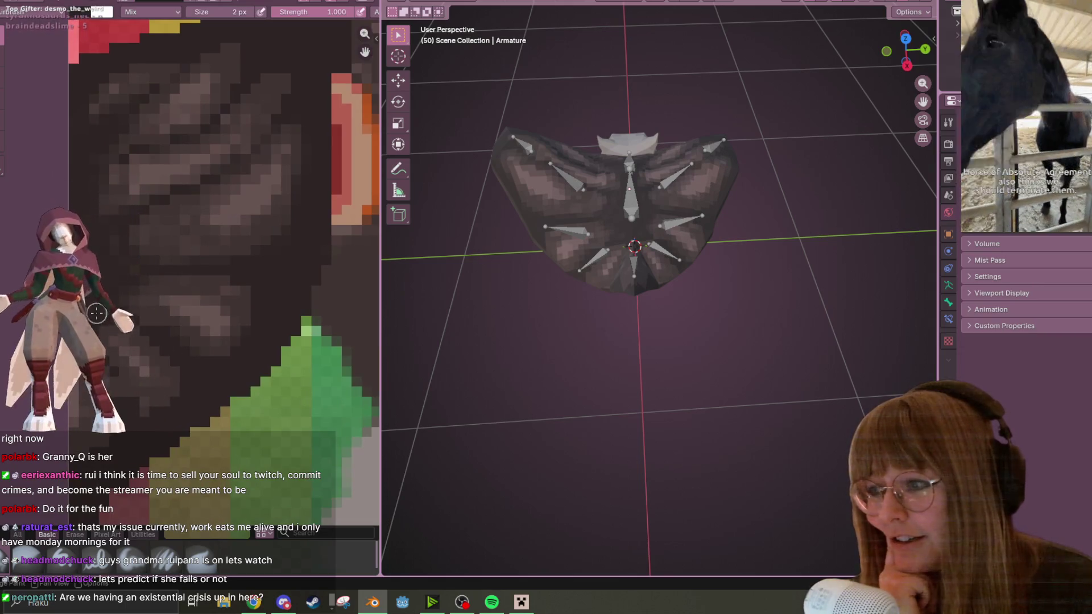
mouse_move(672, 193)
middle_down()
mouse_move(737, 203)
mouse_move(702, 223)
mouse_move(827, 169)
mouse_move(761, 192)
middle_up()
key(space)
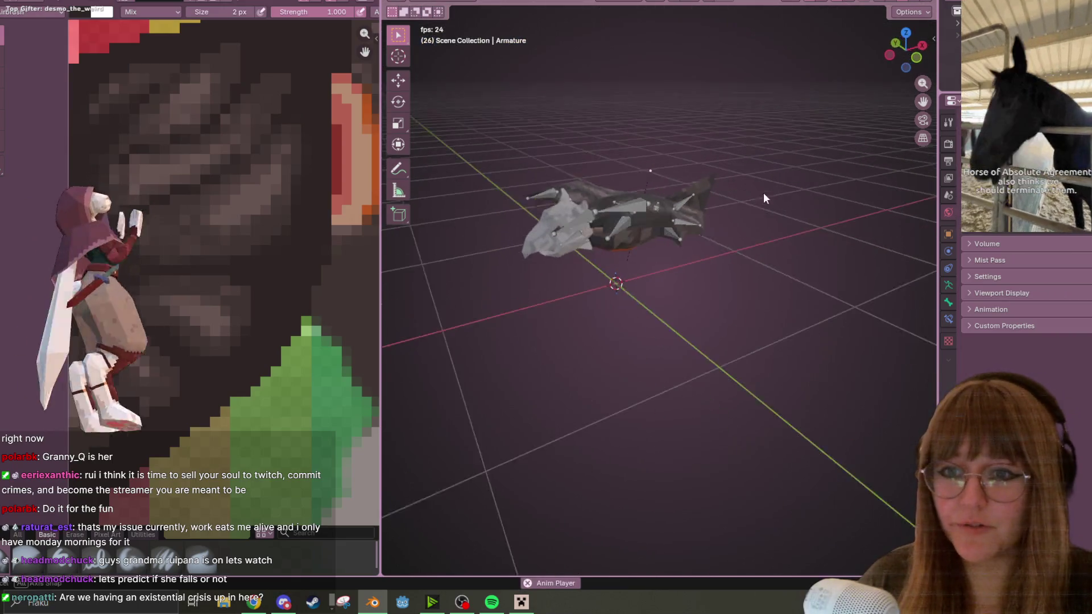
Step: Watch the Fly flapping animation in the Animation and UV Editing layouts from several angles
key(ctrl+Page_Down)
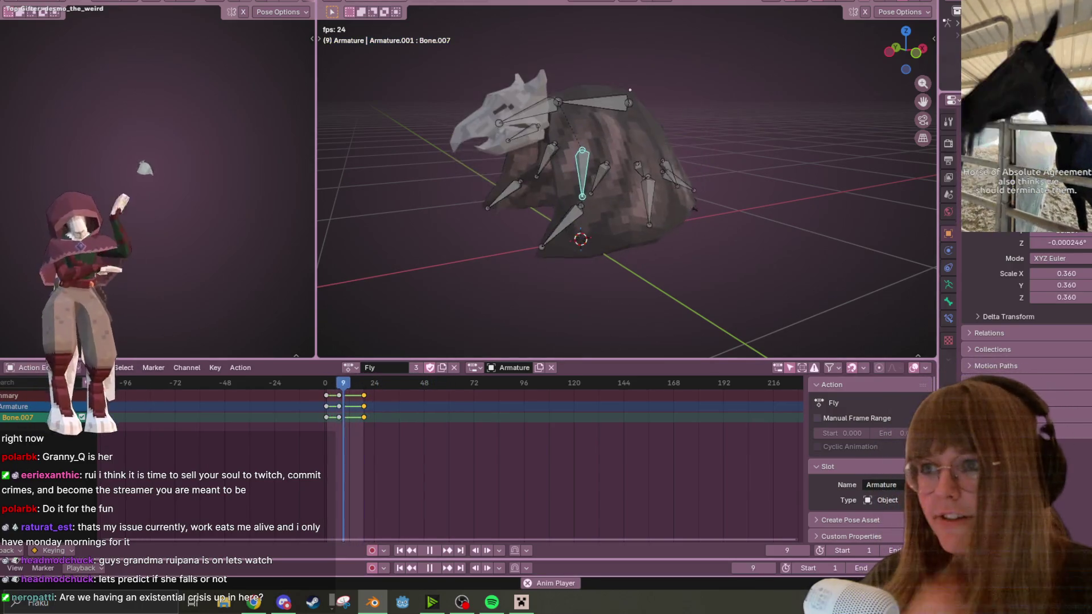
key(ctrl+Page_Up)
key(ctrl+Page_Up)
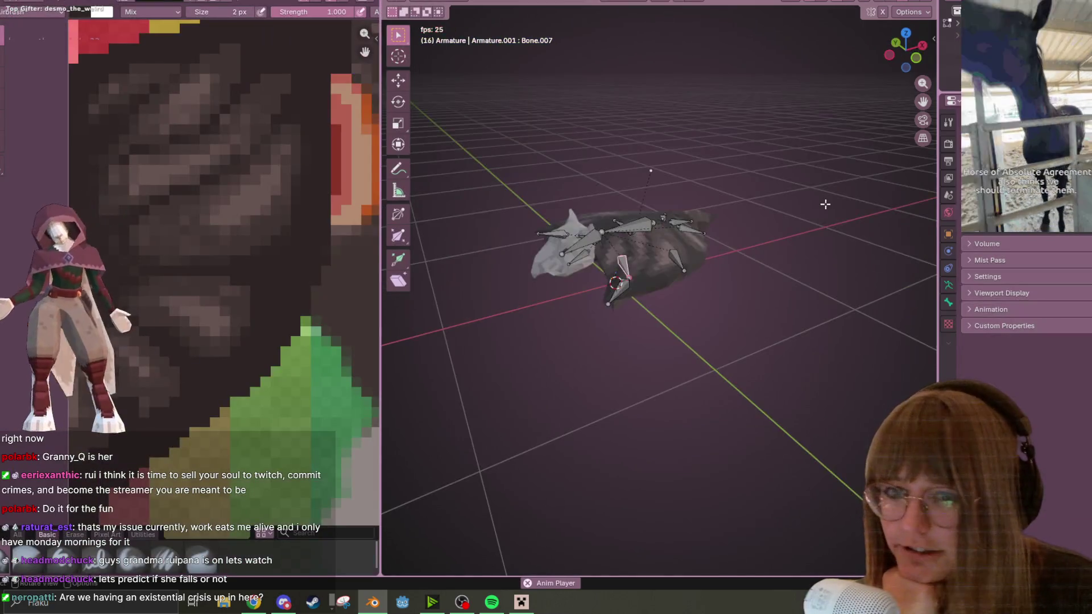
middle_drag(522, 290, 575, 347)
mouse_move(818, 150)
middle_down()
mouse_move(862, 68)
mouse_move(779, 166)
mouse_move(907, 2)
middle_up()
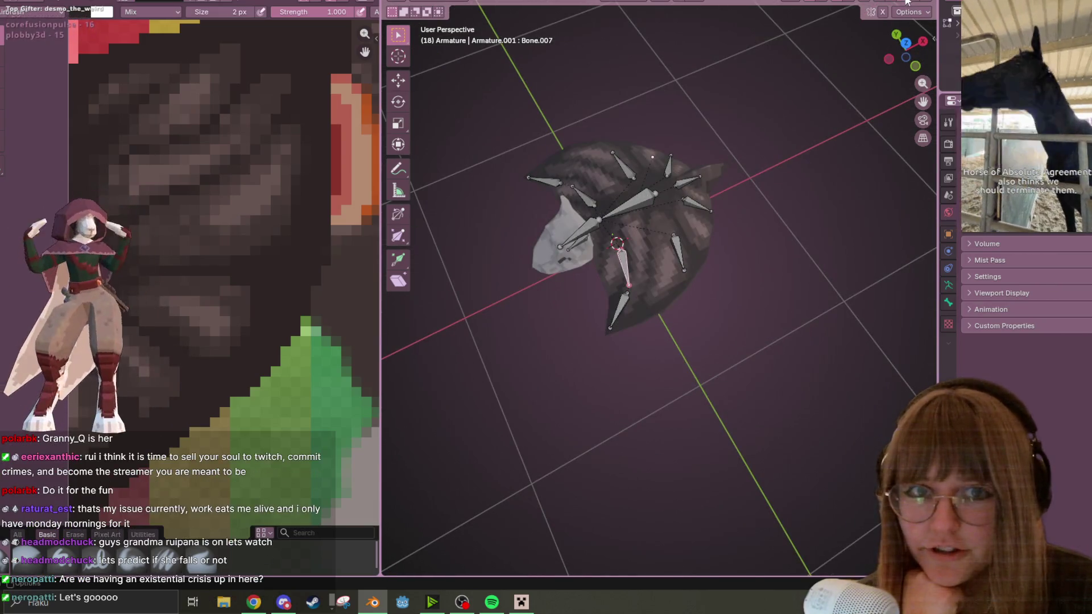
middle_drag(823, 119, 797, 123)
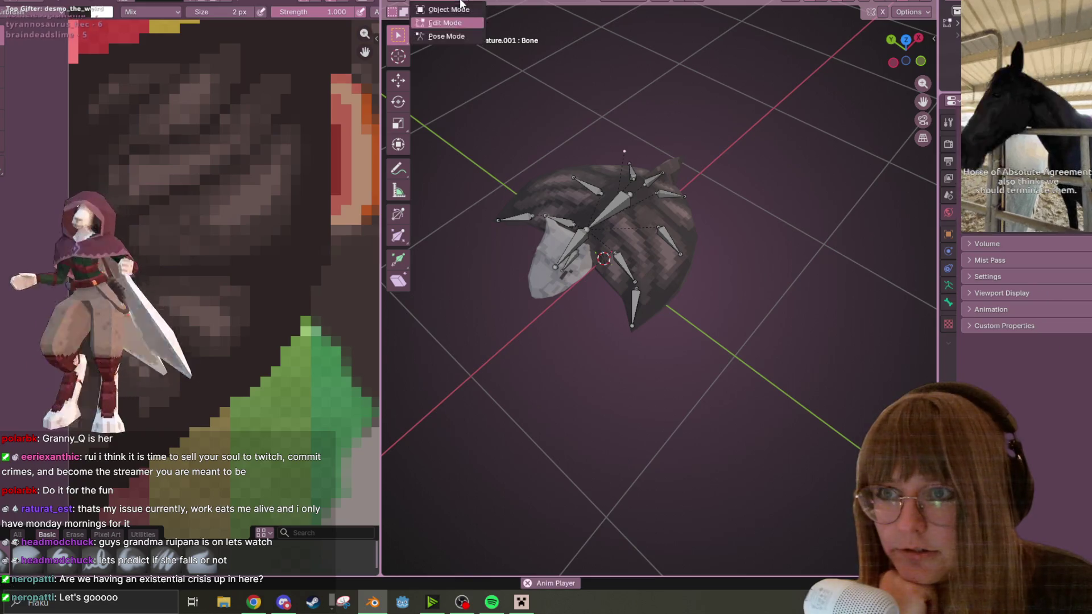
scroll(182, 99, down, 2)
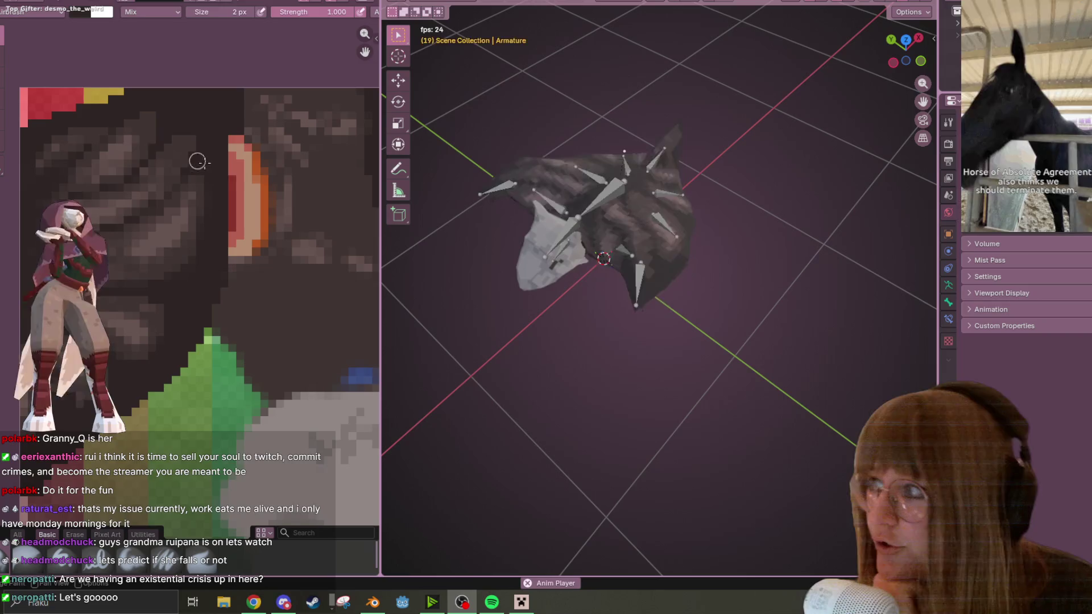
middle_drag(287, 244, 197, 198)
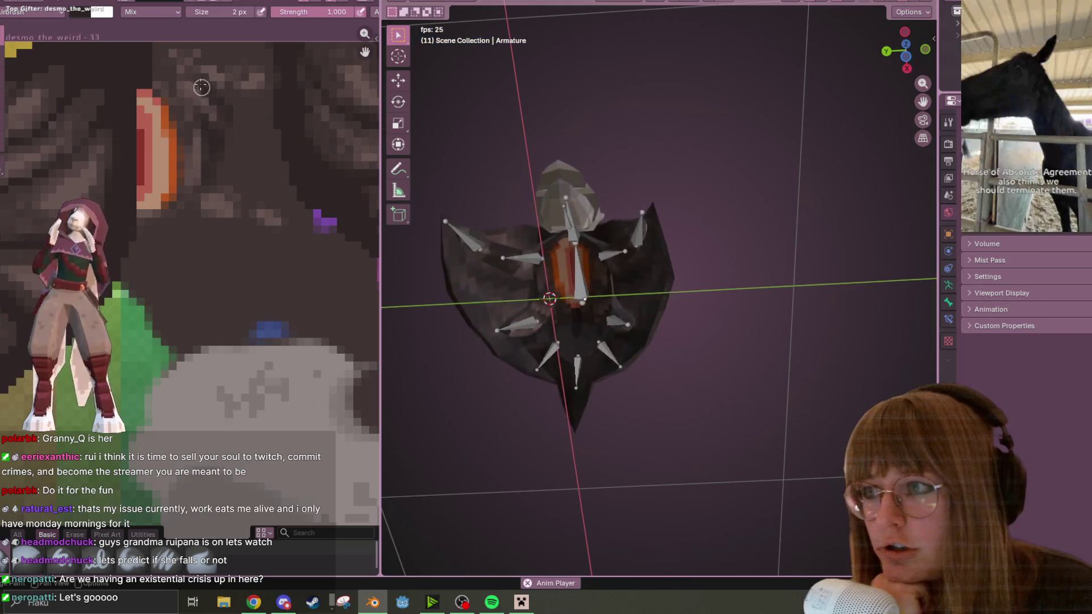
middle_drag(188, 52, 217, 114)
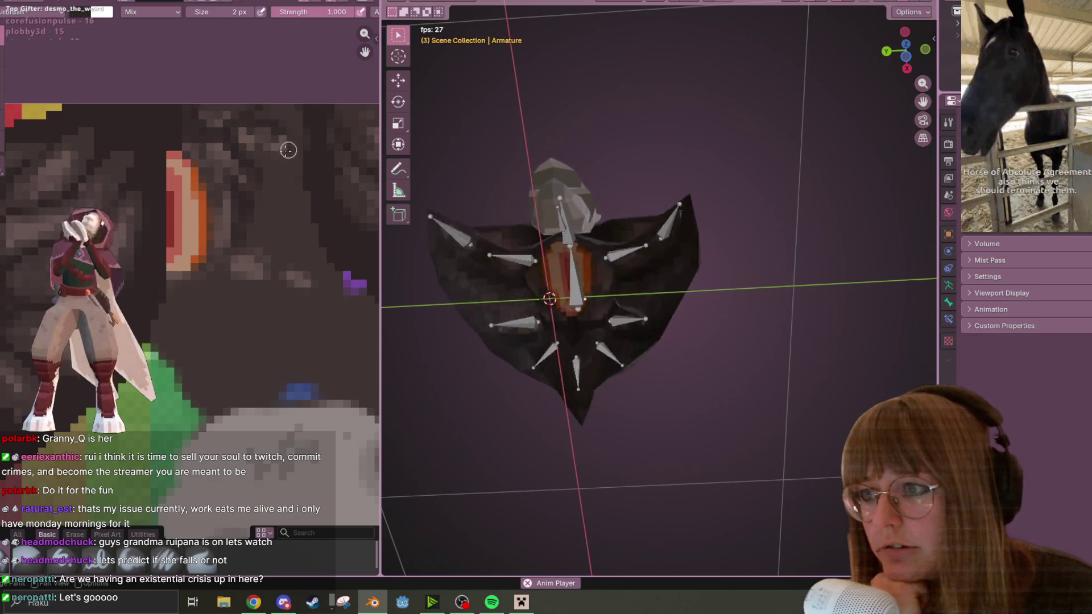
mouse_move(486, 155)
middle_down()
mouse_move(689, 261)
mouse_move(647, 359)
mouse_move(507, 391)
mouse_move(392, 365)
mouse_move(432, 364)
middle_up()
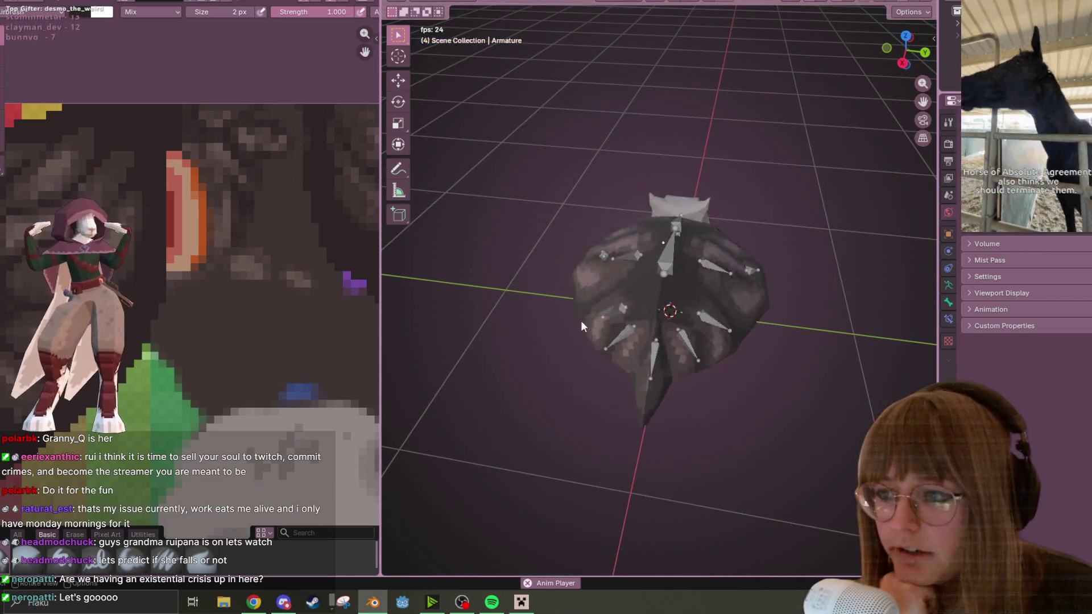
scroll(179, 129, down, 4)
mouse_move(423, 174)
middle_down()
mouse_move(753, 291)
mouse_move(888, 223)
mouse_move(630, 241)
mouse_move(656, 252)
mouse_move(686, 302)
mouse_move(671, 318)
middle_up()
middle_drag(206, 347, 229, 302)
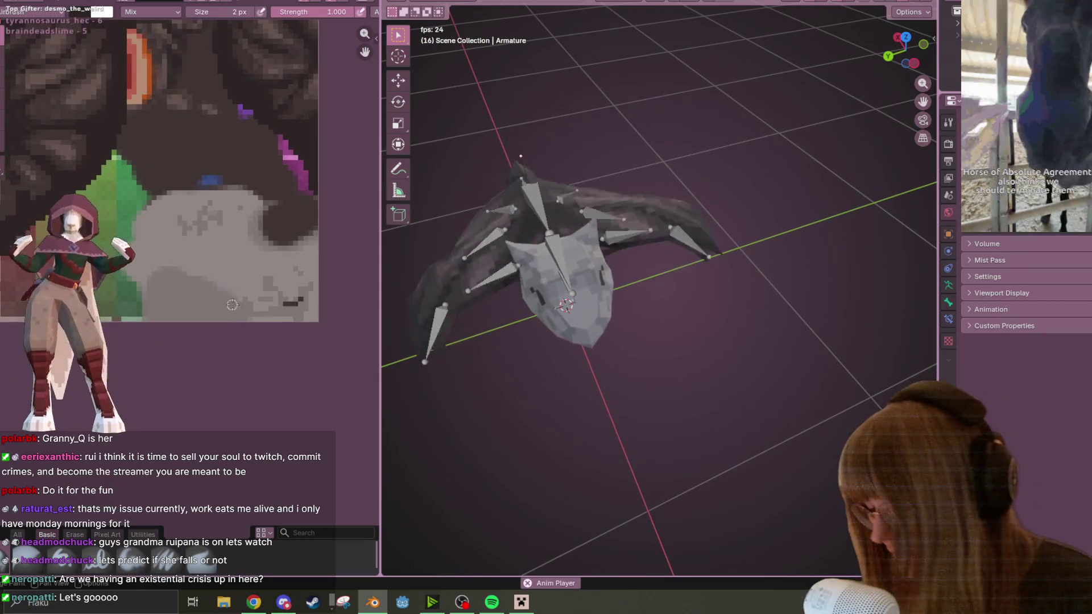
scroll(229, 278, up, 2)
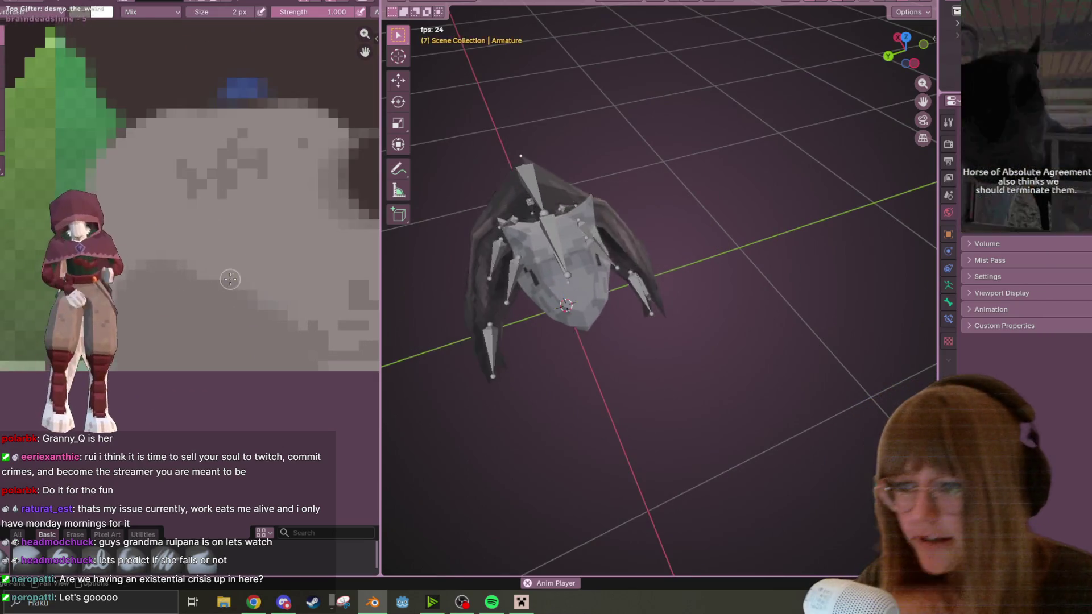
middle_drag(230, 279, 177, 340)
mouse_move(442, 237)
middle_down()
mouse_move(653, 206)
mouse_move(597, 228)
middle_up()
scroll(605, 227, up, 3)
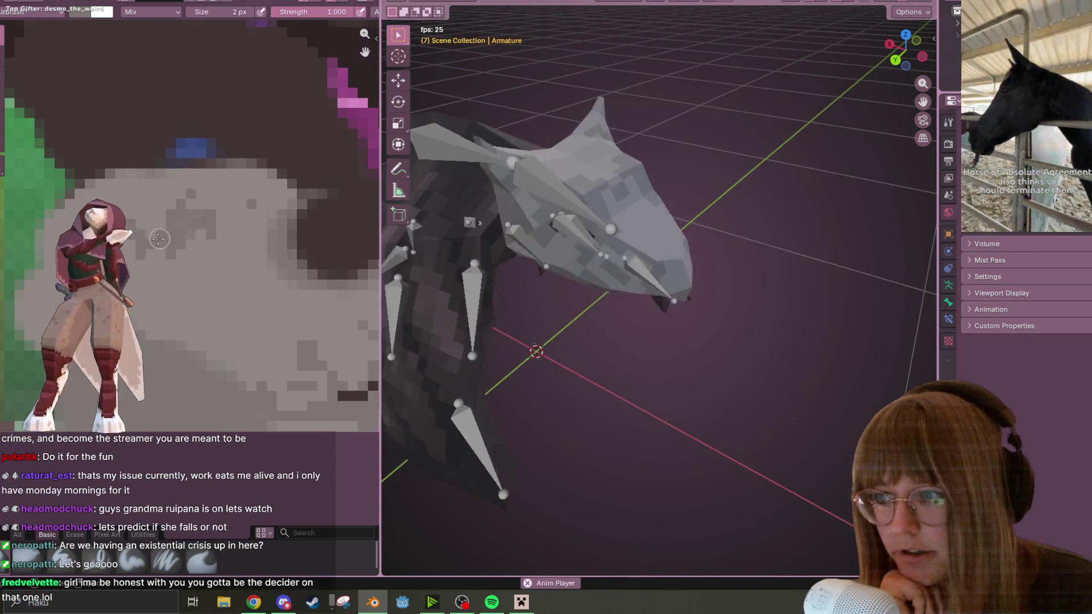
mouse_move(602, 230)
middle_down()
mouse_move(647, 227)
mouse_move(585, 205)
middle_up()
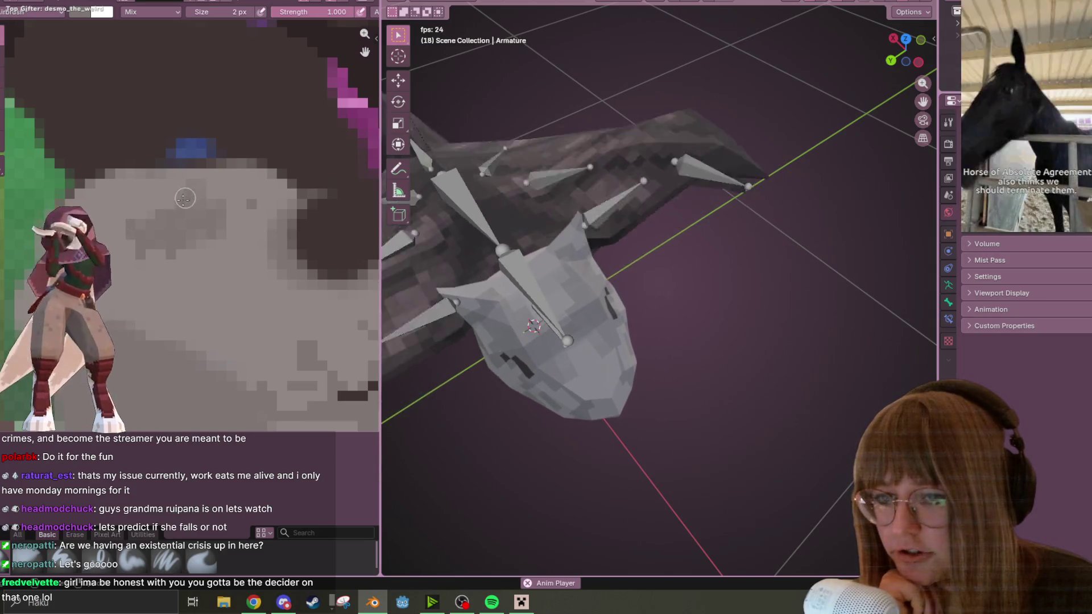
middle_drag(574, 227, 528, 230)
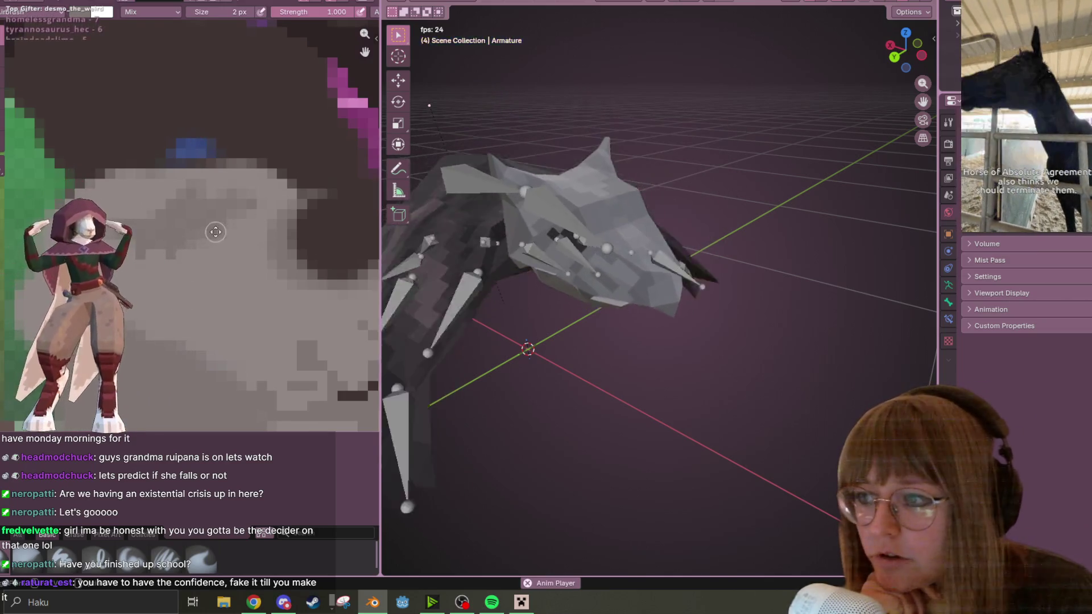
middle_drag(216, 232, 101, 109)
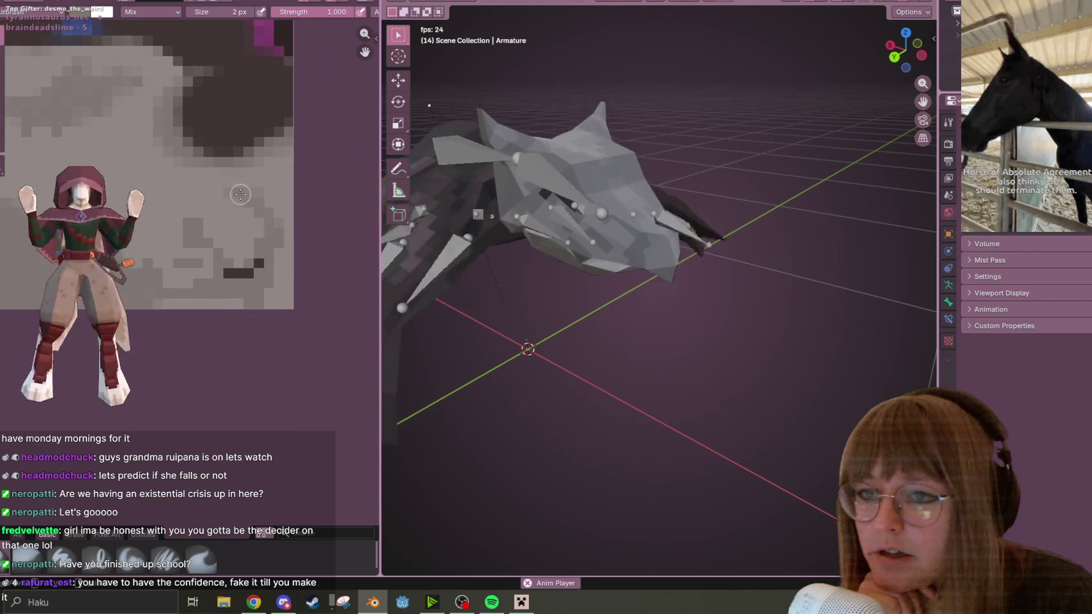
mouse_move(682, 221)
middle_down()
mouse_move(613, 165)
mouse_move(529, 149)
middle_up()
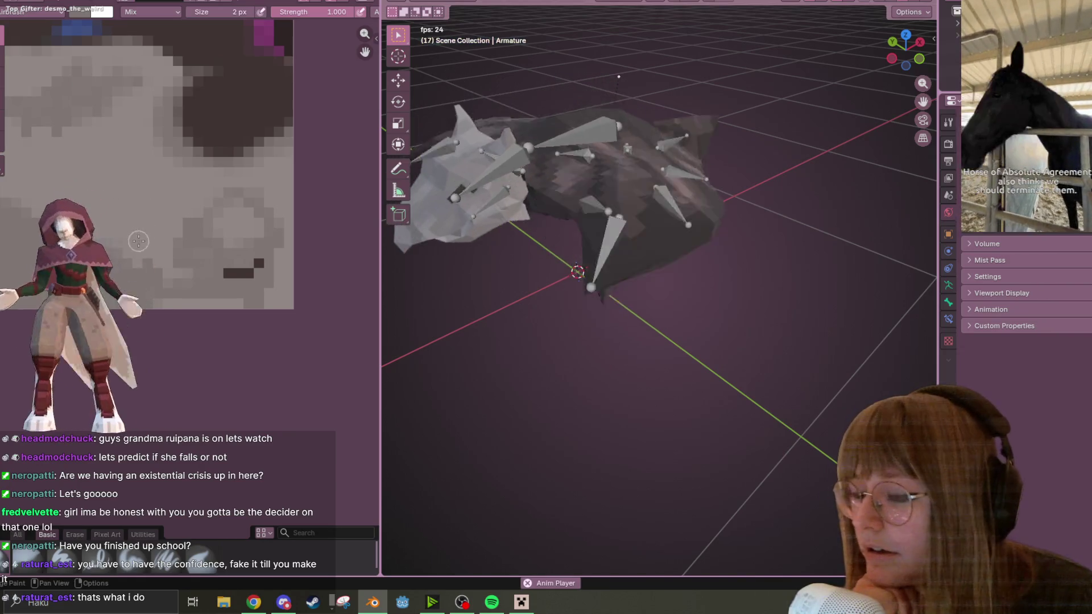
mouse_move(410, 170)
middle_down()
mouse_move(442, 149)
mouse_move(562, 140)
mouse_move(699, 195)
mouse_move(643, 212)
mouse_move(518, 57)
mouse_move(504, 7)
mouse_move(651, 45)
mouse_move(738, 179)
mouse_move(891, 233)
mouse_move(433, 211)
mouse_move(675, 173)
mouse_move(609, 150)
mouse_move(598, 158)
middle_up()
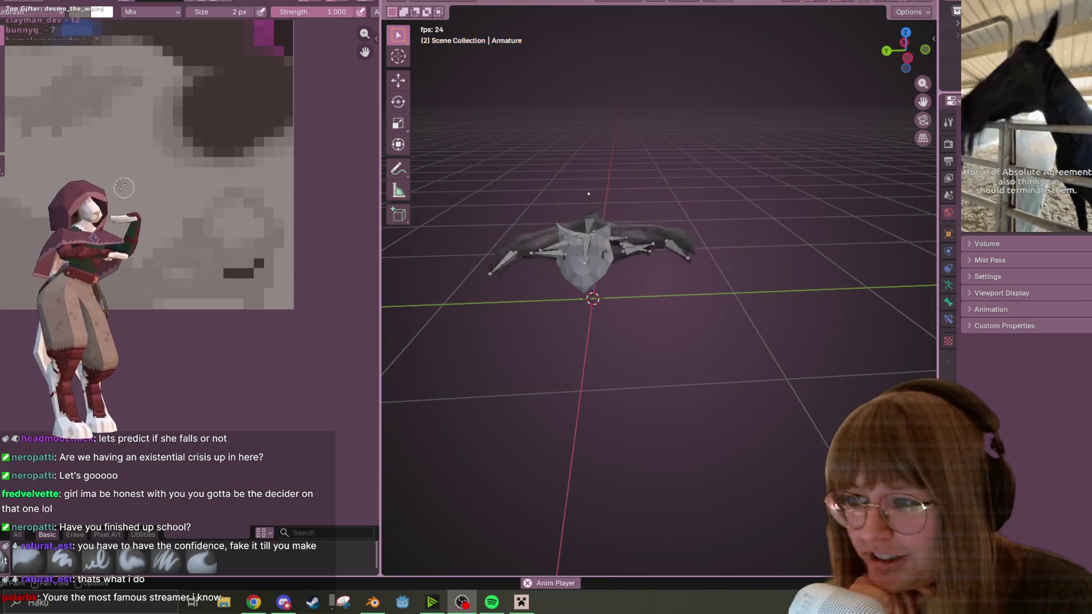
mouse_move(577, 231)
middle_down()
mouse_move(670, 208)
mouse_move(661, 203)
mouse_move(704, 264)
mouse_move(834, 231)
mouse_move(869, 368)
mouse_move(565, 198)
mouse_move(512, 239)
mouse_move(762, 476)
mouse_move(726, 301)
mouse_move(729, 323)
mouse_move(618, 348)
mouse_move(639, 384)
mouse_move(511, 343)
middle_up()
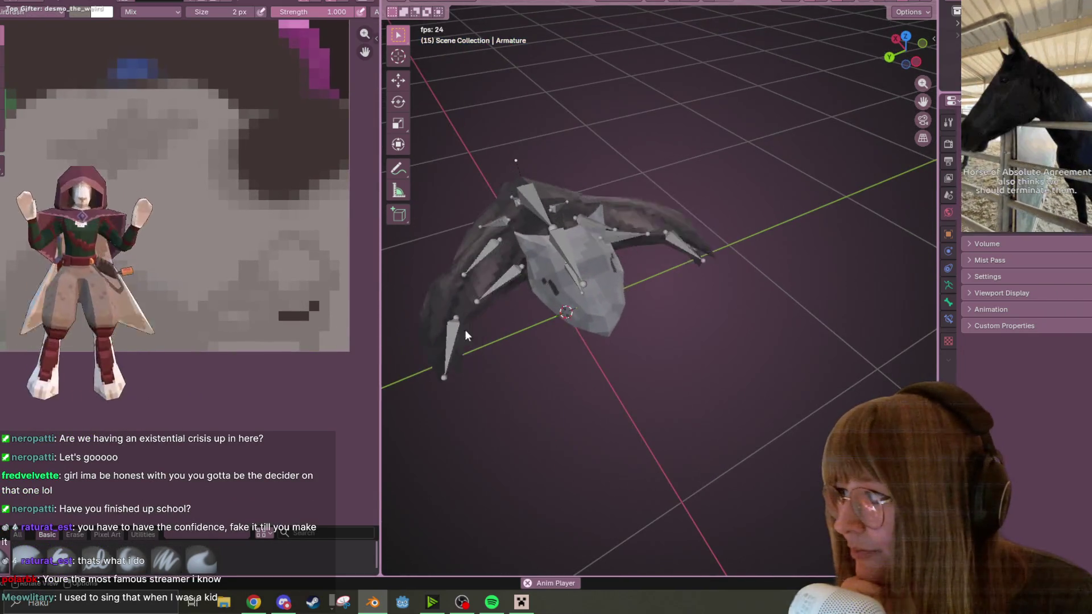
mouse_move(110, 170)
middle_down()
mouse_move(244, 207)
mouse_move(171, 220)
middle_up()
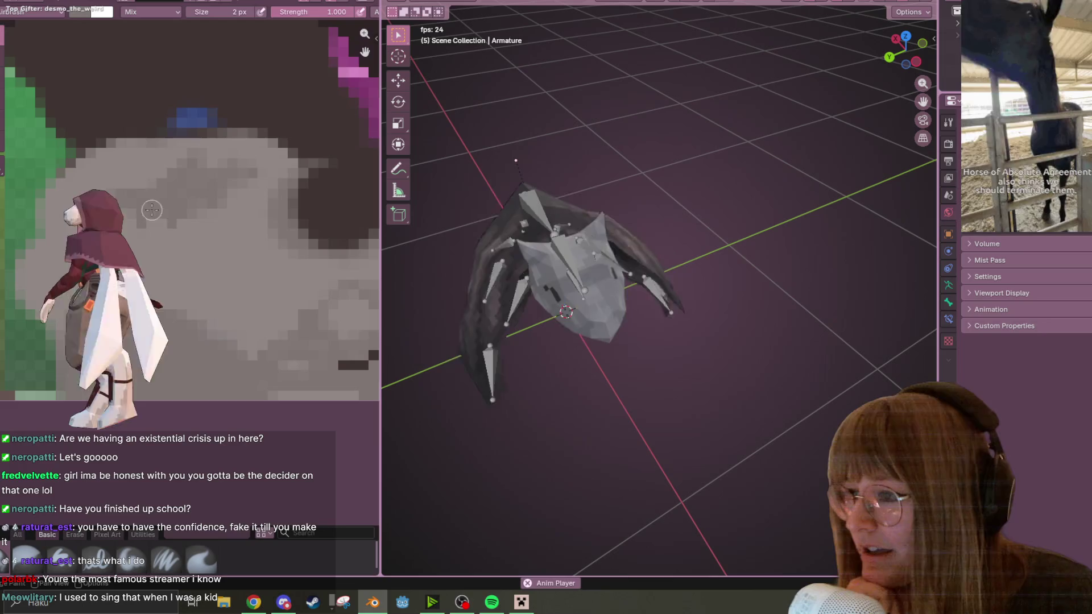